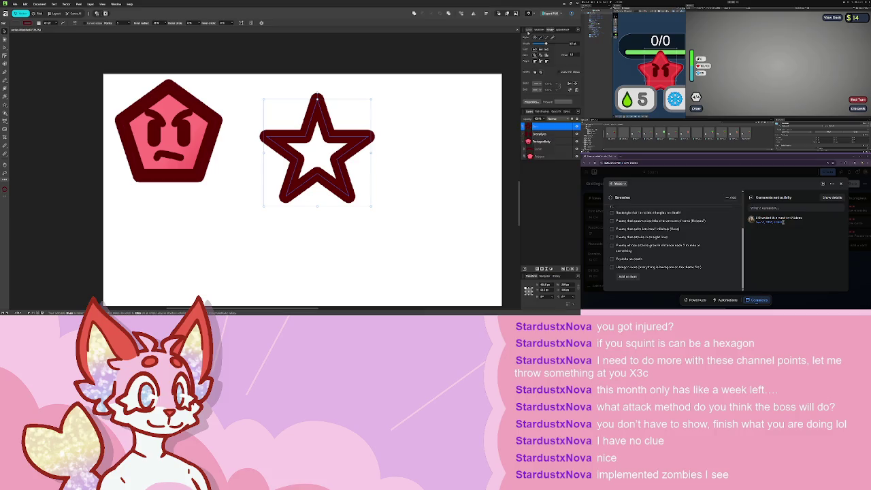
Fill the star's white interior with the same pink swatch used on the angry pentagon.
{"action": "left_click", "coordinate": [528, 30]}
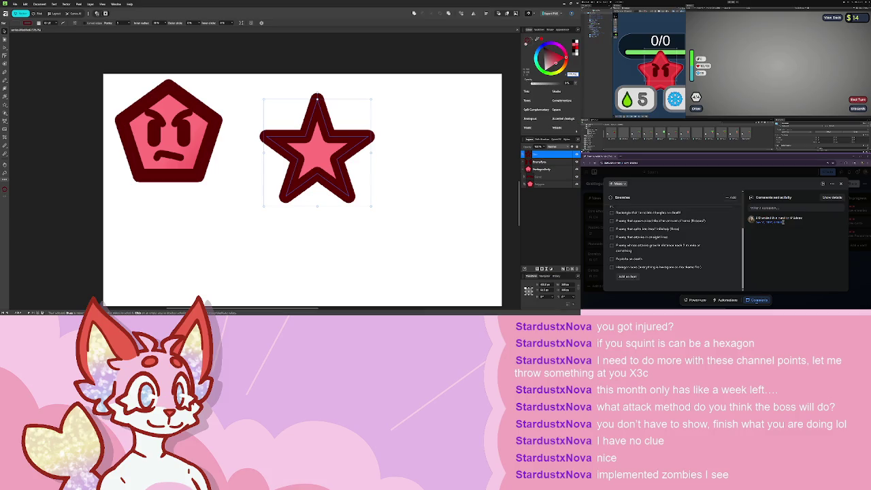
{"action": "scroll", "coordinate": [328, 59], "scroll_direction": "down", "scroll_amount": 5}
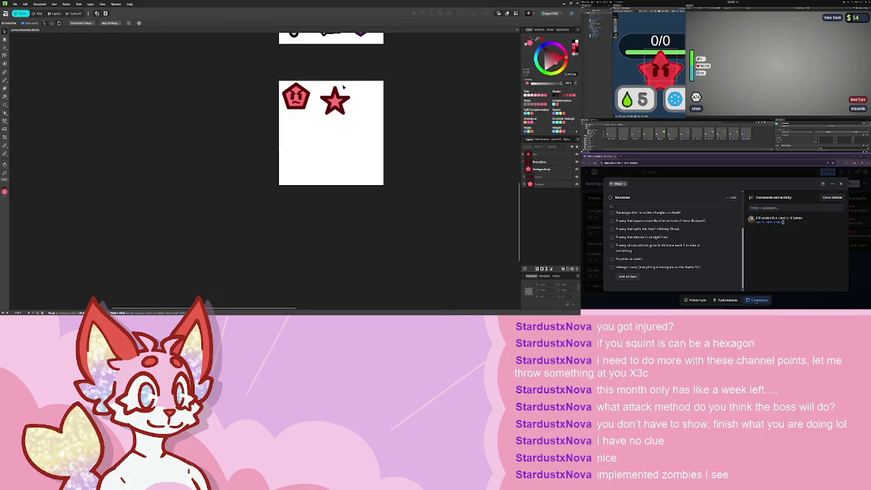
{"action": "scroll", "coordinate": [293, 220], "scroll_direction": "up", "scroll_amount": 5}
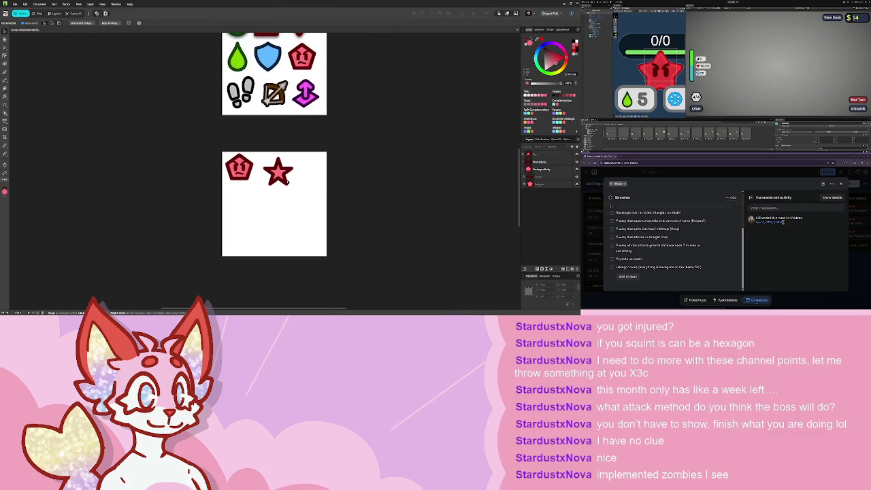
{"action": "scroll", "coordinate": [292, 220], "scroll_direction": "up", "scroll_amount": 5}
{"action": "scroll", "coordinate": [276, 163], "scroll_direction": "down", "scroll_amount": 2}
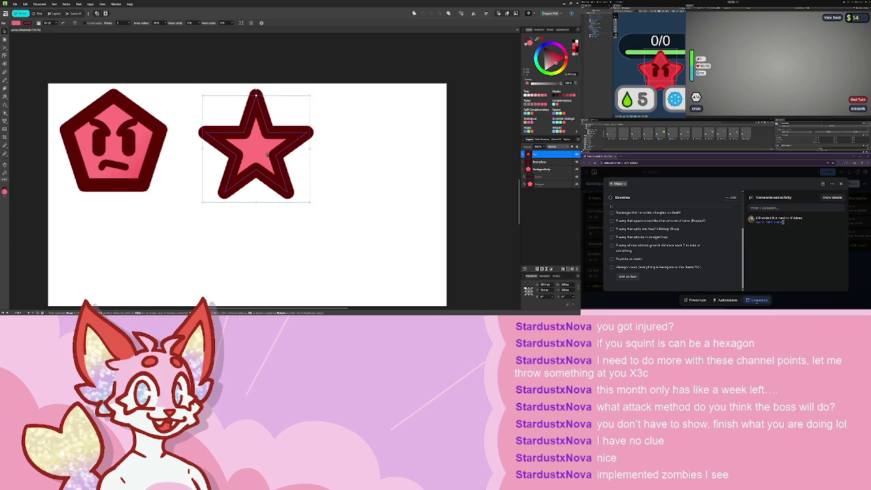
Thin the star's dark red outline and scale the star up to match the pentagon.
{"action": "left_click_drag", "start_coordinate": [276, 163], "coordinate": [254, 147]}
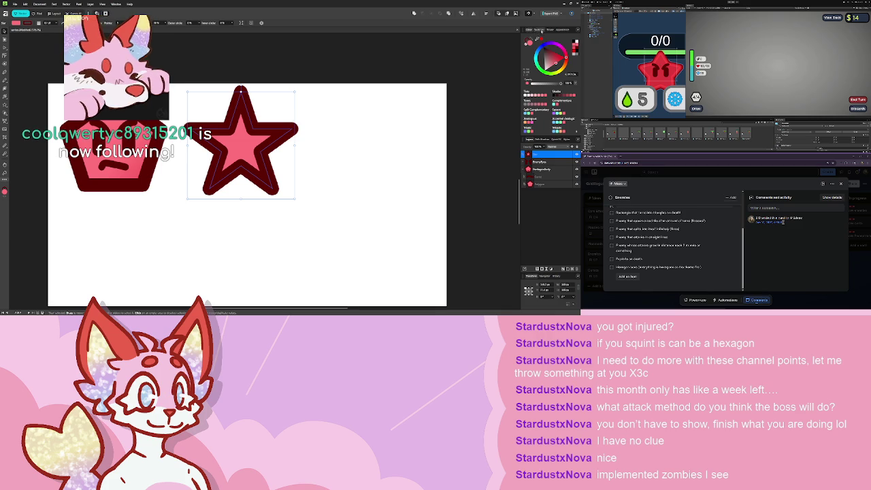
{"action": "left_click", "coordinate": [543, 32]}
{"action": "mouse_move", "coordinate": [544, 44]}
{"action": "left_mouse_down"}
{"action": "mouse_move", "coordinate": [535, 43]}
{"action": "mouse_move", "coordinate": [543, 43]}
{"action": "left_mouse_up"}
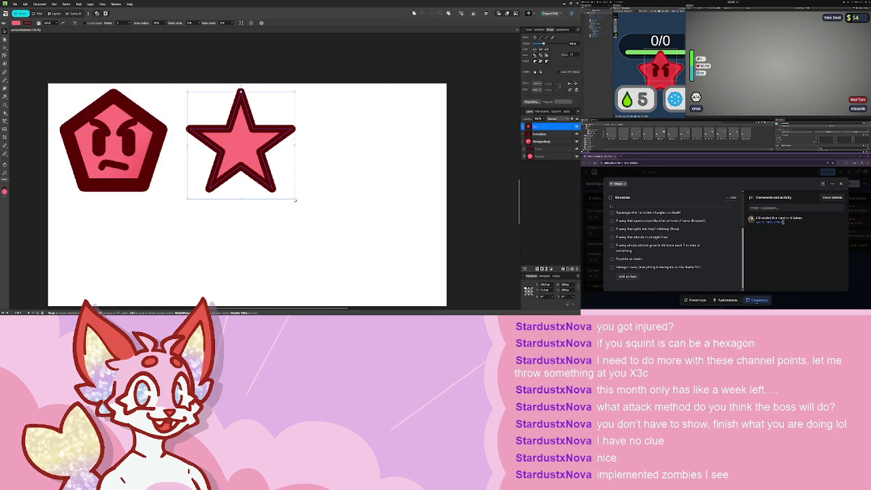
{"action": "left_click_drag", "start_coordinate": [295, 200], "coordinate": [334, 227]}
{"action": "left_click_drag", "start_coordinate": [246, 152], "coordinate": [231, 154]}
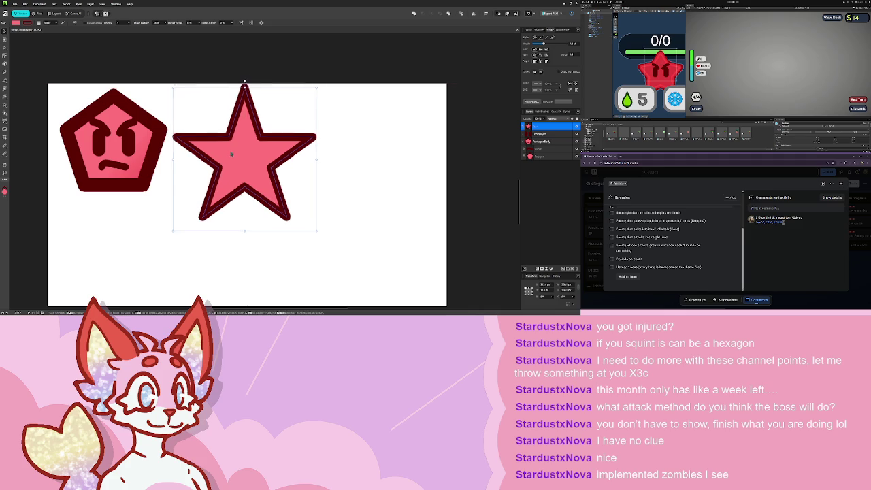
Copy the pentagon's angry eyes onto the star and move them above the star layer.
{"action": "left_click", "coordinate": [116, 136]}
{"action": "double_click", "coordinate": [171, 143]}
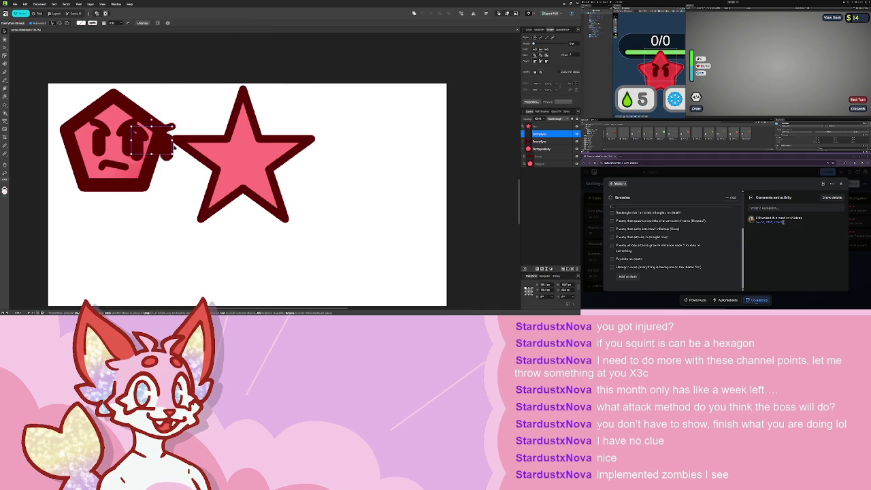
{"action": "left_click", "coordinate": [239, 155]}
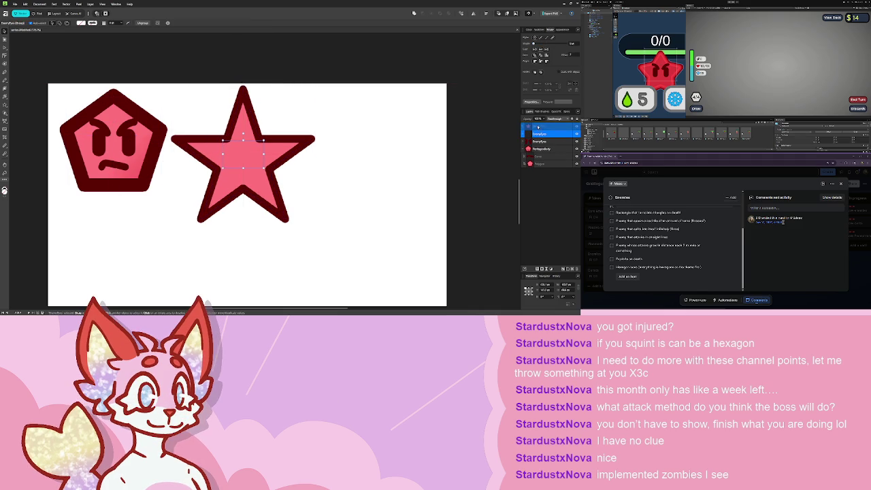
{"action": "left_click_drag", "start_coordinate": [539, 124], "coordinate": [542, 127]}
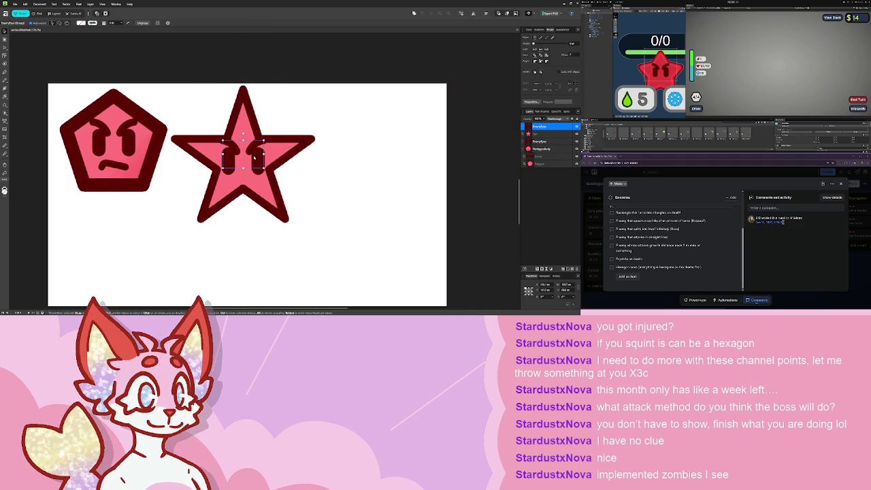
{"action": "left_click", "coordinate": [338, 165]}
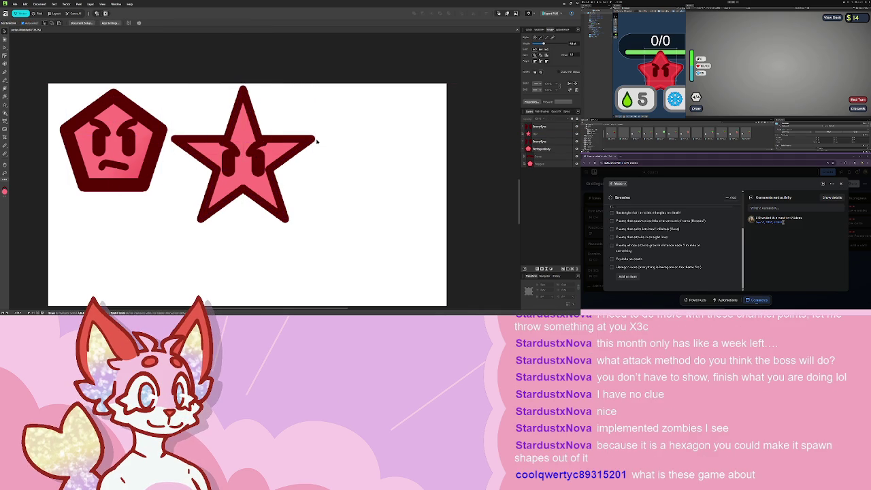
{"action": "scroll", "coordinate": [317, 141], "scroll_direction": "down", "scroll_amount": 3}
{"action": "scroll", "coordinate": [300, 72], "scroll_direction": "up", "scroll_amount": 3}
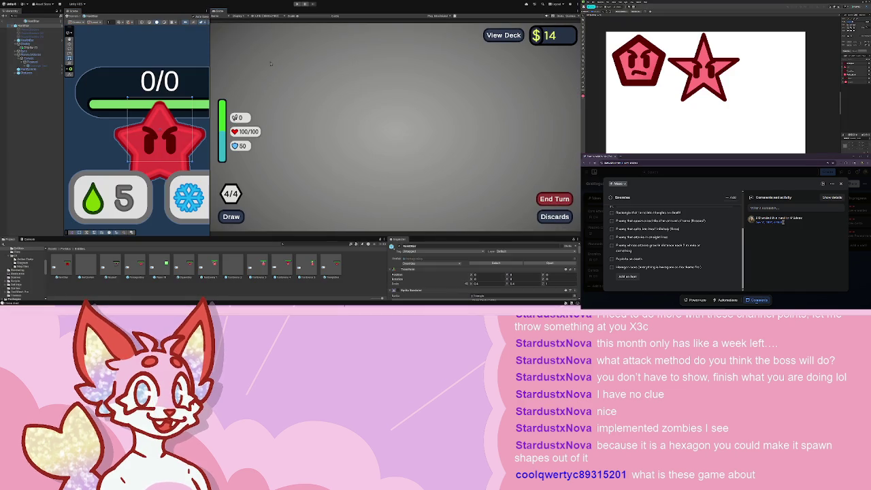
{"action": "left_click", "coordinate": [297, 5]}
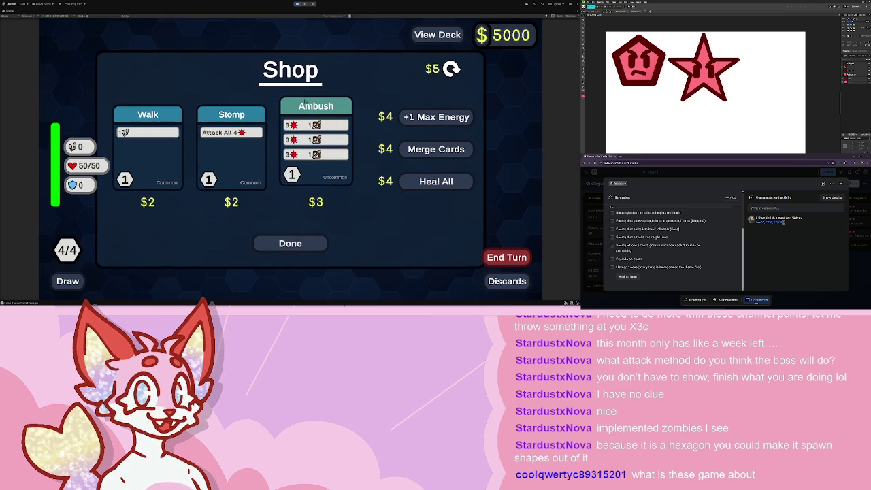
{"action": "left_click", "coordinate": [429, 39]}
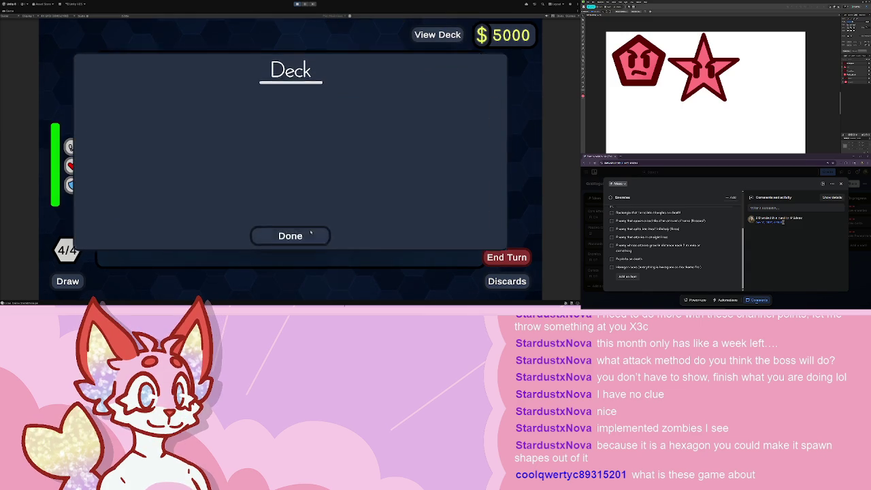
{"action": "left_click", "coordinate": [311, 232]}
{"action": "left_click", "coordinate": [290, 241]}
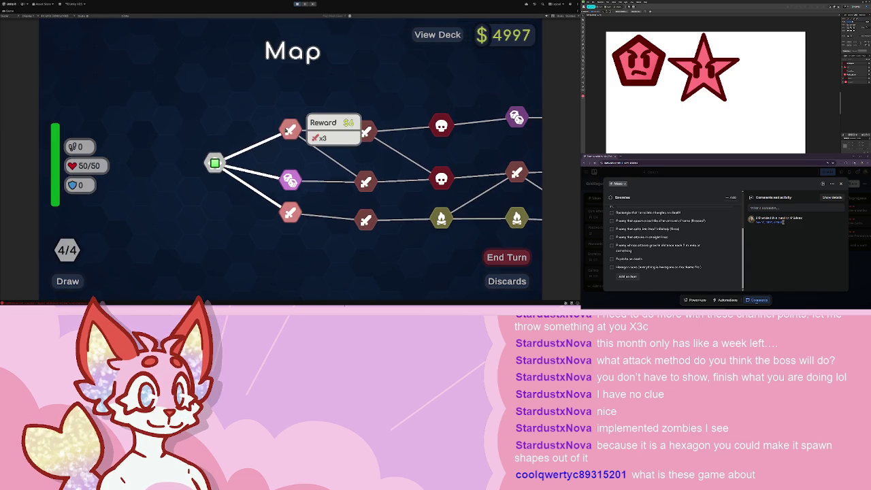
{"action": "left_click", "coordinate": [289, 130]}
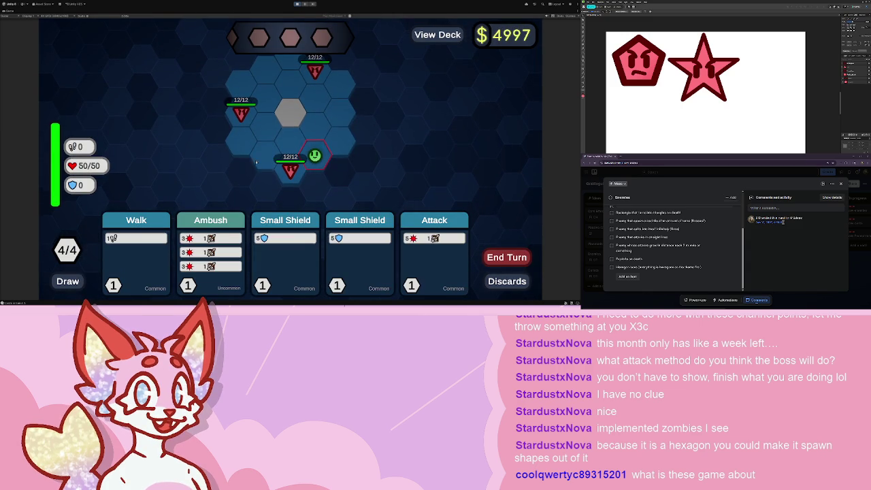
{"action": "left_click", "coordinate": [315, 131]}
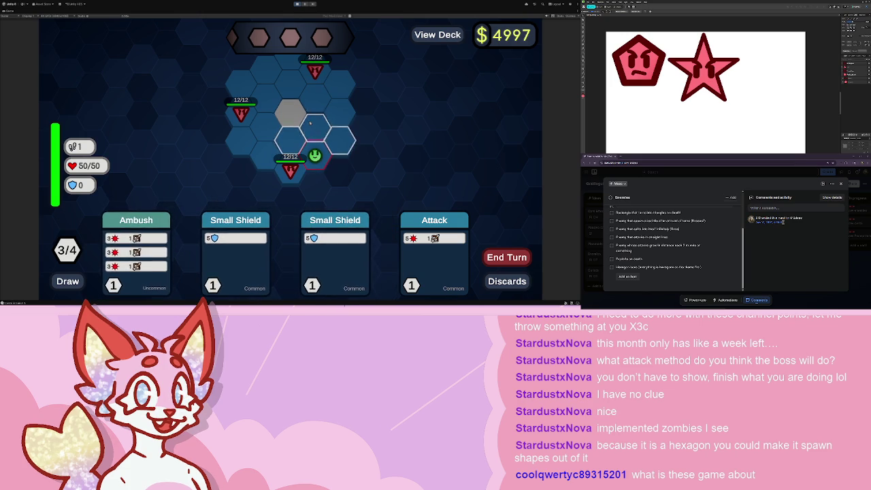
{"action": "mouse_move", "coordinate": [313, 123]}
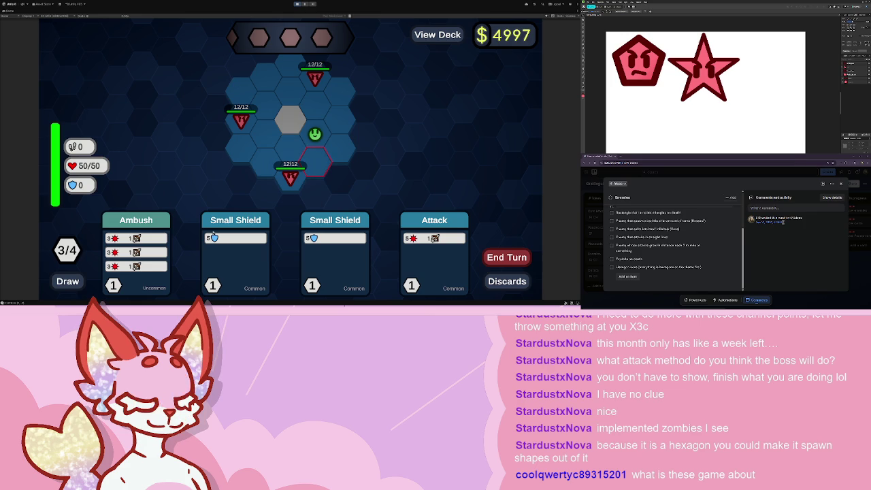
{"action": "left_click", "coordinate": [296, 5]}
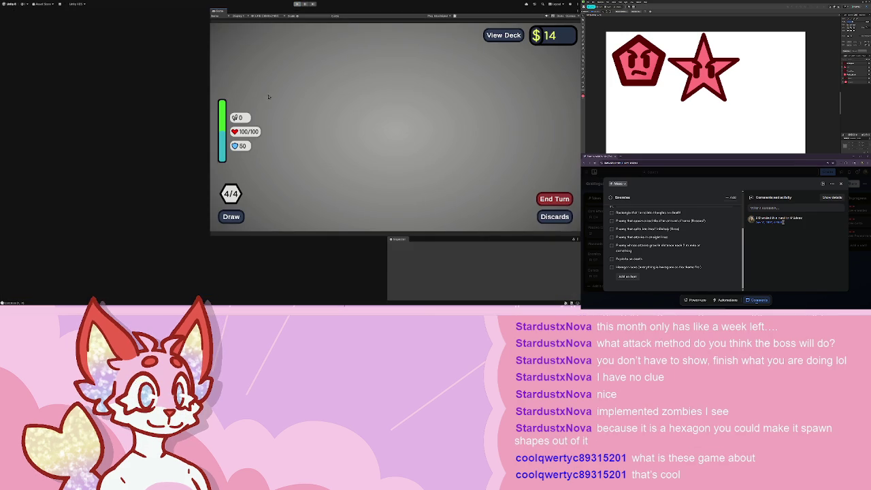
Look over the position-following script in Rider, then select the star in Affinity Designer and zoom in.
{"action": "scroll", "coordinate": [165, 154], "scroll_direction": "up", "scroll_amount": 3}
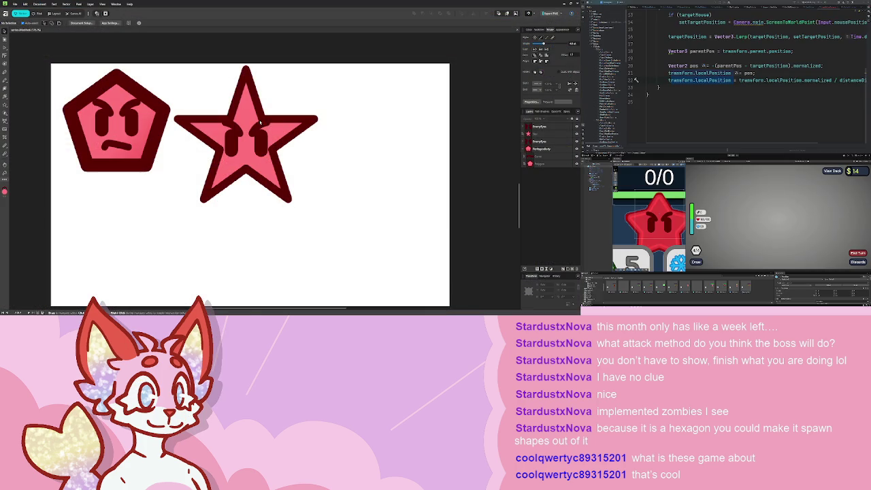
{"action": "left_click", "coordinate": [260, 123]}
{"action": "scroll", "coordinate": [266, 116], "scroll_direction": "up", "scroll_amount": 5}
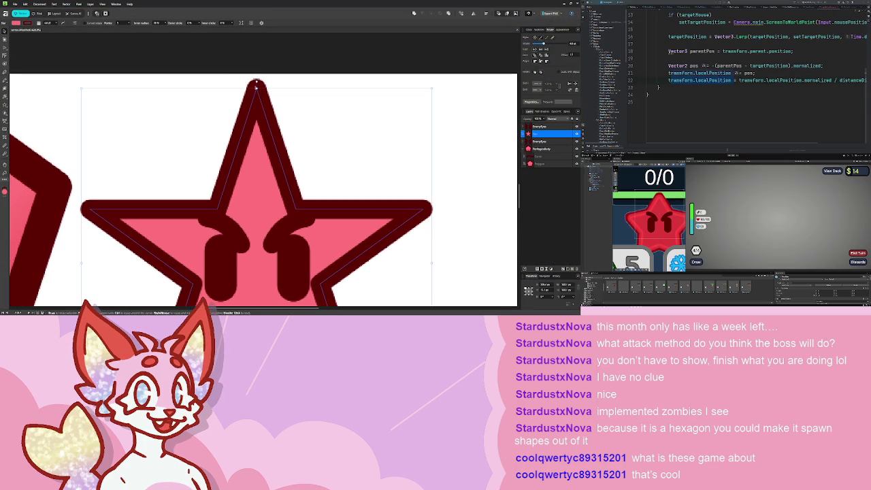
Nudge the star slightly right and down.
{"action": "mouse_move", "coordinate": [263, 88]}
{"action": "left_mouse_down"}
{"action": "mouse_move", "coordinate": [263, 97]}
{"action": "mouse_move", "coordinate": [263, 88]}
{"action": "left_mouse_up"}
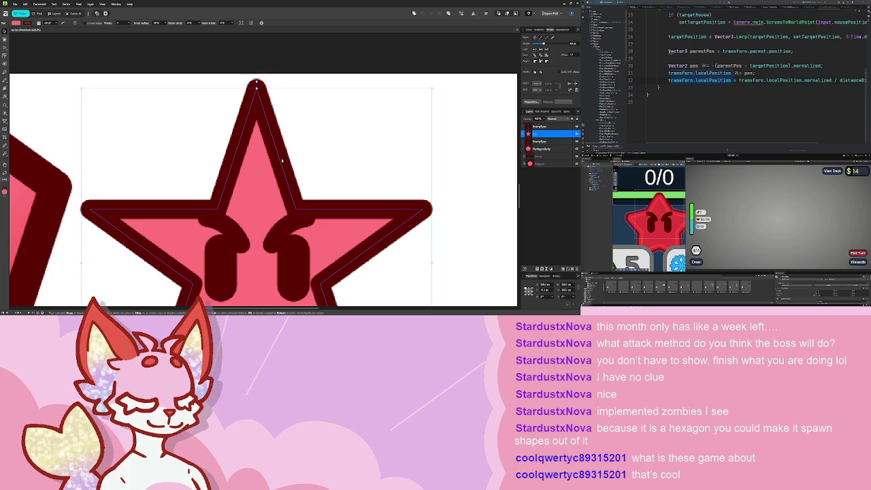
{"action": "left_click_drag", "start_coordinate": [231, 150], "coordinate": [250, 159]}
{"action": "scroll", "coordinate": [44, 139], "scroll_direction": "down", "scroll_amount": 1}
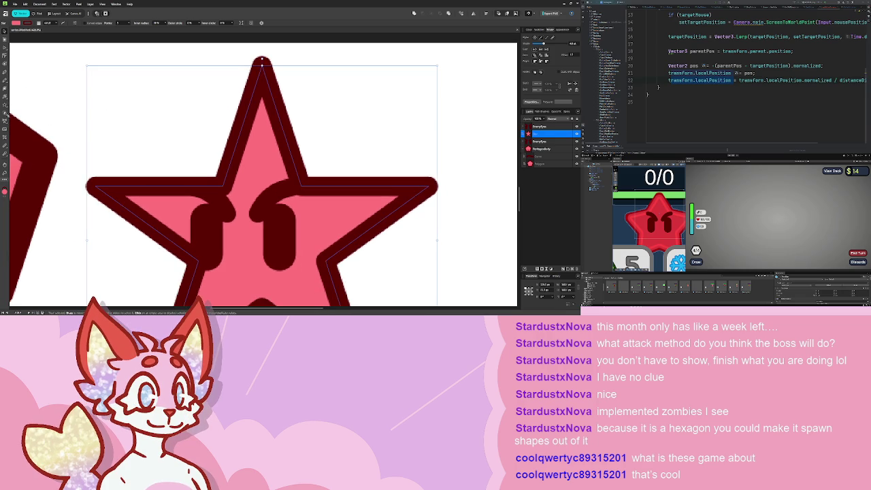
Start a path at the star's top tip, adding nodes at the right tip and right inner notch.
{"action": "key", "text": "a"}
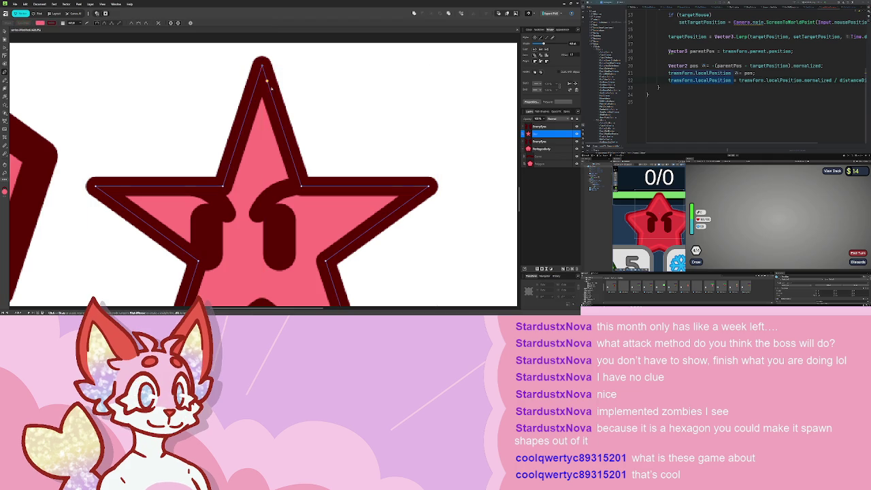
{"action": "left_click", "coordinate": [429, 187]}
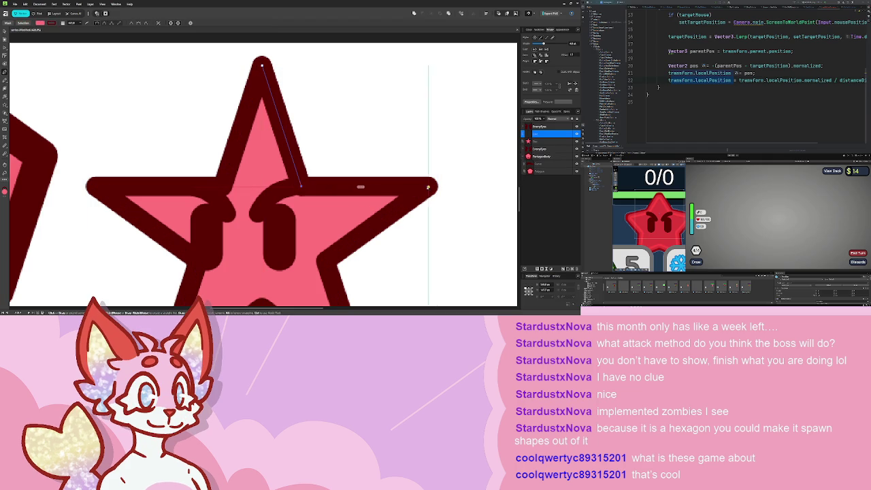
{"action": "mouse_move", "coordinate": [426, 187]}
{"action": "left_mouse_down"}
{"action": "mouse_move", "coordinate": [378, 165]}
{"action": "mouse_move", "coordinate": [364, 123]}
{"action": "left_mouse_up"}
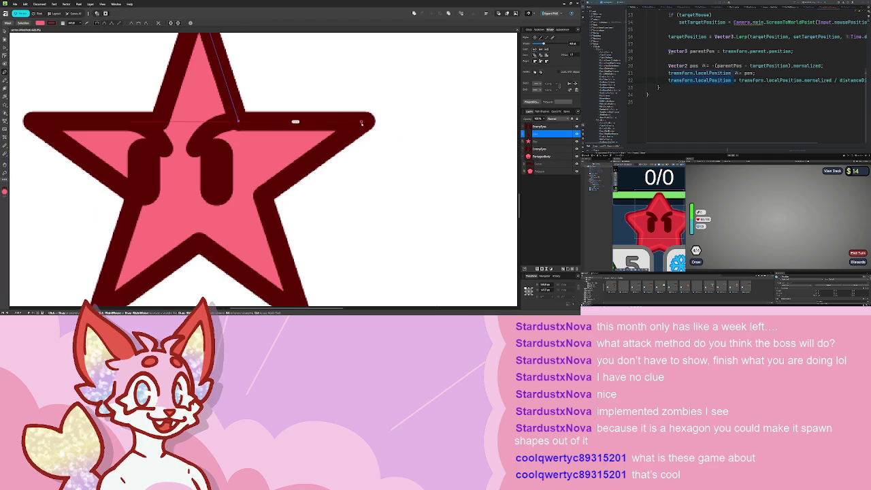
{"action": "left_click", "coordinate": [361, 122]}
{"action": "left_click", "coordinate": [264, 196]}
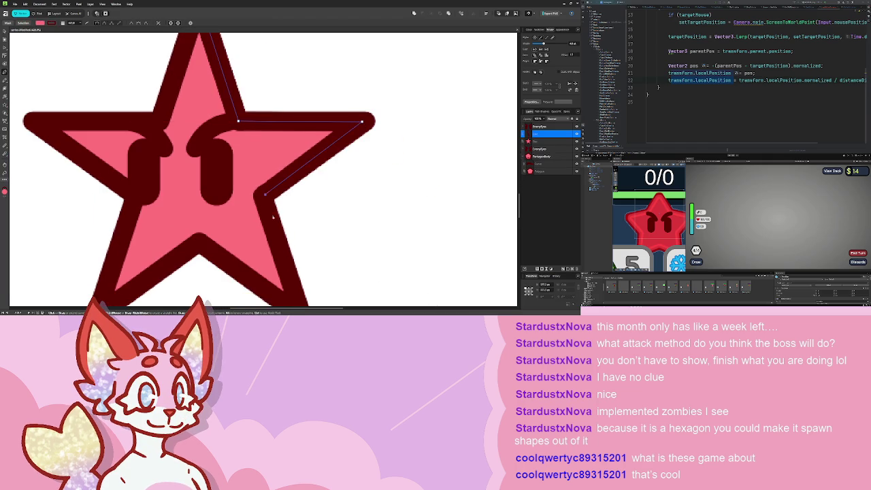
{"action": "scroll", "coordinate": [299, 225], "scroll_direction": "down", "scroll_amount": 3}
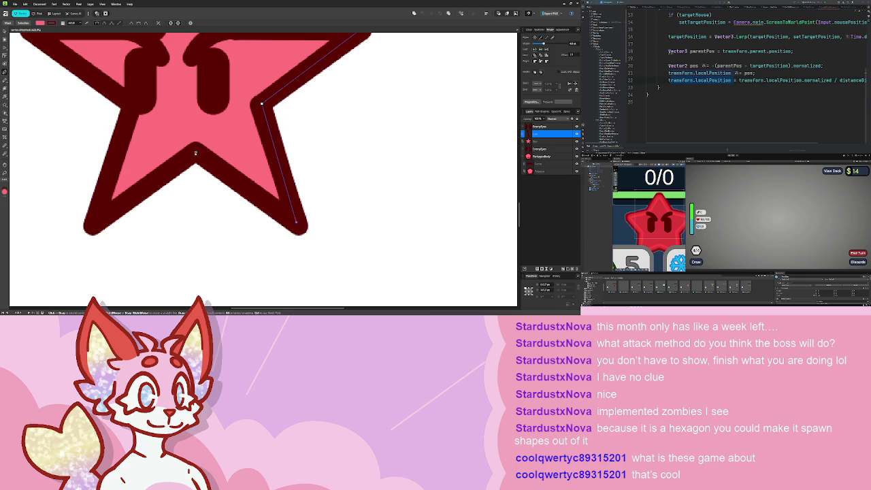
Add nodes at the bottom notch, bottom-left tip and left notch, then close the star path.
{"action": "left_click", "coordinate": [195, 153]}
{"action": "left_click", "coordinate": [92, 223]}
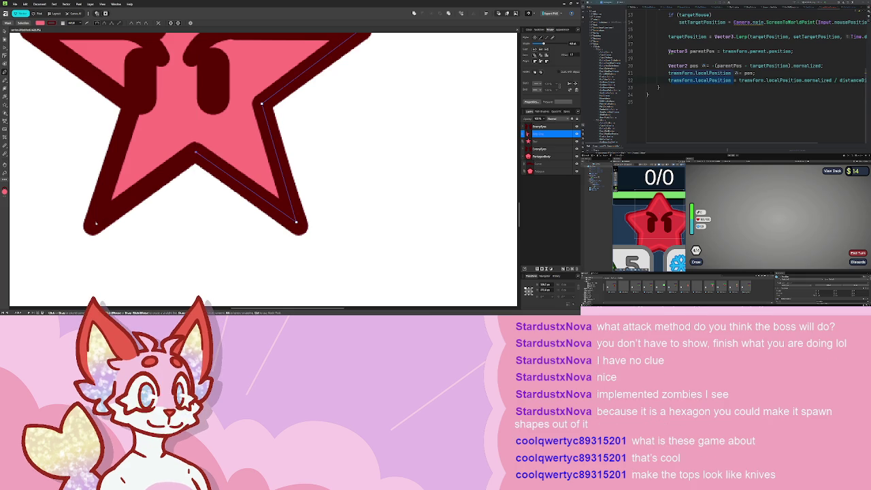
{"action": "left_click", "coordinate": [125, 99]}
{"action": "left_click_drag", "start_coordinate": [126, 99], "coordinate": [224, 197]}
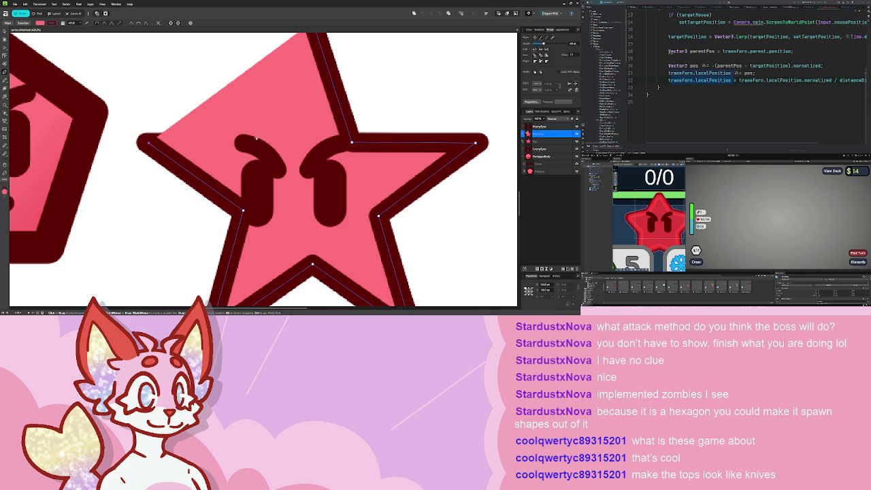
{"action": "left_click", "coordinate": [261, 141]}
{"action": "left_click", "coordinate": [315, 47]}
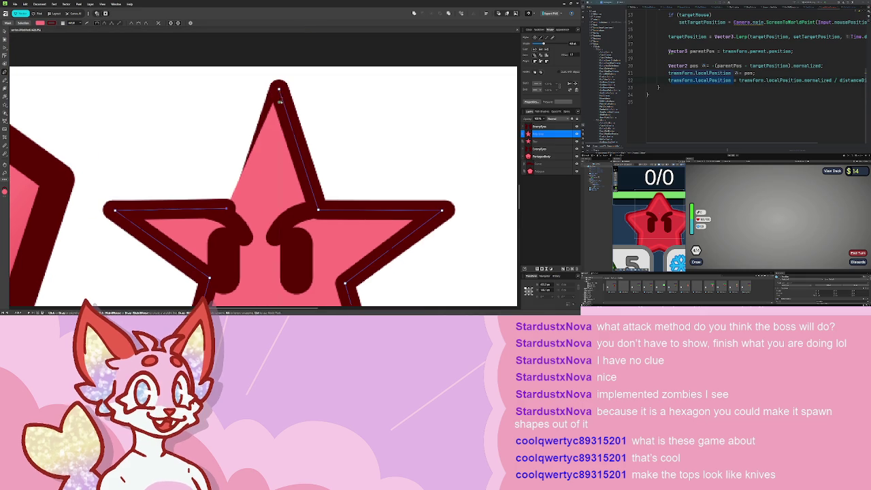
{"action": "scroll", "coordinate": [318, 112], "scroll_direction": "down", "scroll_amount": 3}
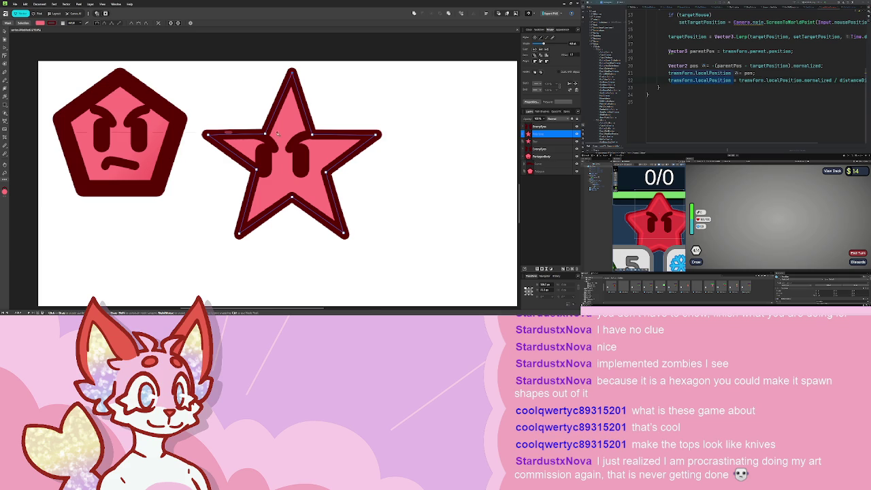
Move the path's upper-left and upper-right inner corner nodes onto the star outline.
{"action": "scroll", "coordinate": [278, 133], "scroll_direction": "up", "scroll_amount": 3}
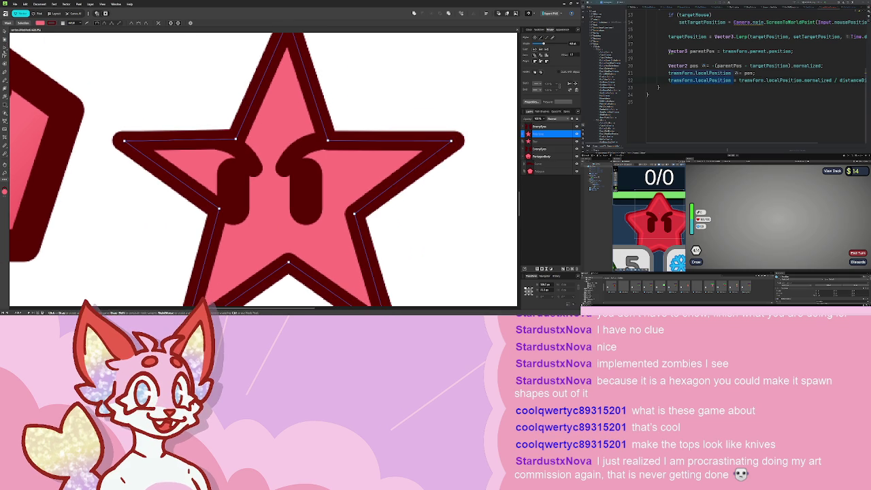
{"action": "key", "text": "a"}
{"action": "mouse_move", "coordinate": [235, 139]}
{"action": "left_mouse_down"}
{"action": "mouse_move", "coordinate": [252, 141]}
{"action": "mouse_move", "coordinate": [244, 137]}
{"action": "left_mouse_up"}
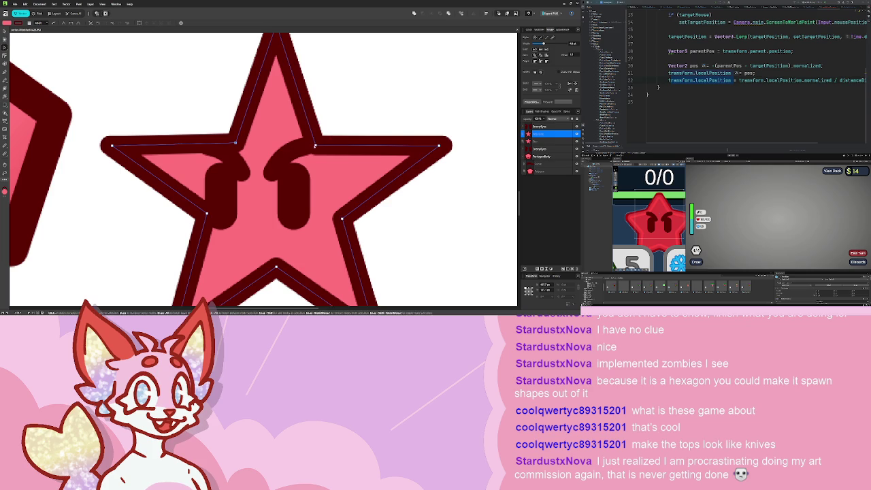
{"action": "mouse_move", "coordinate": [315, 145]}
{"action": "left_mouse_down"}
{"action": "mouse_move", "coordinate": [321, 154]}
{"action": "mouse_move", "coordinate": [381, 82]}
{"action": "mouse_move", "coordinate": [315, 146]}
{"action": "left_mouse_up"}
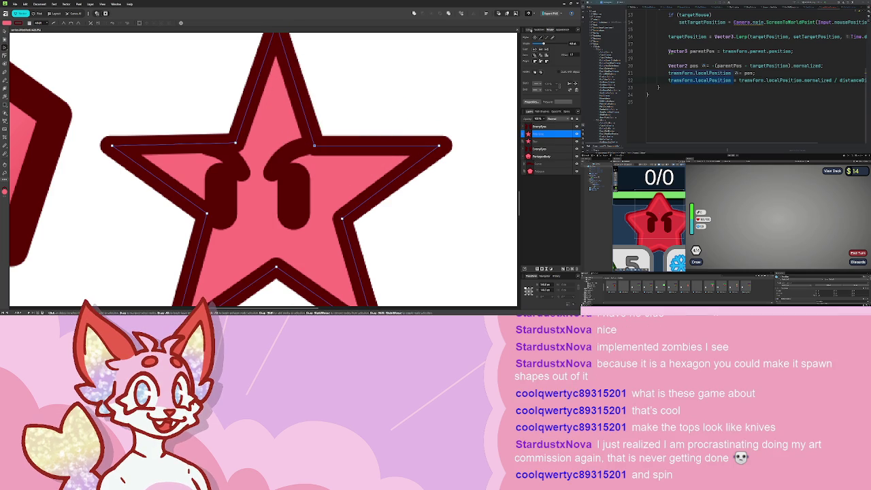
Realign the right tip node while checking the path's colour, swatches and stroke settings.
{"action": "left_click", "coordinate": [530, 31]}
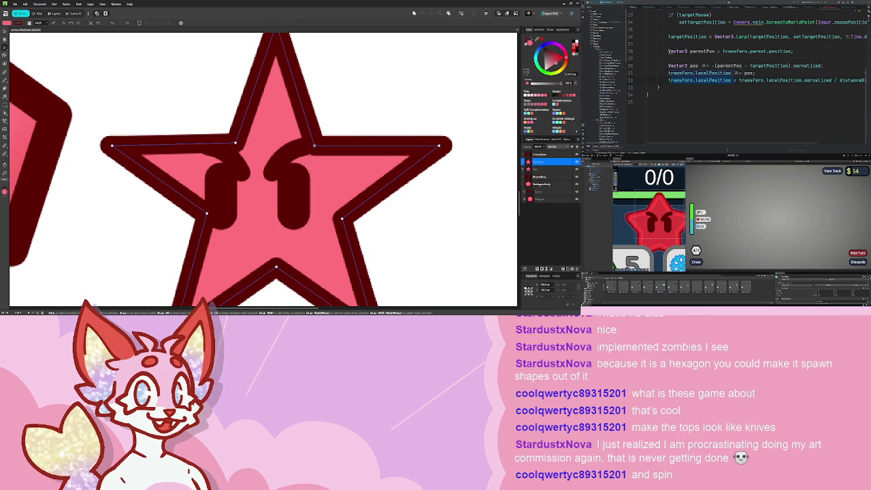
{"action": "key", "text": "Escape"}
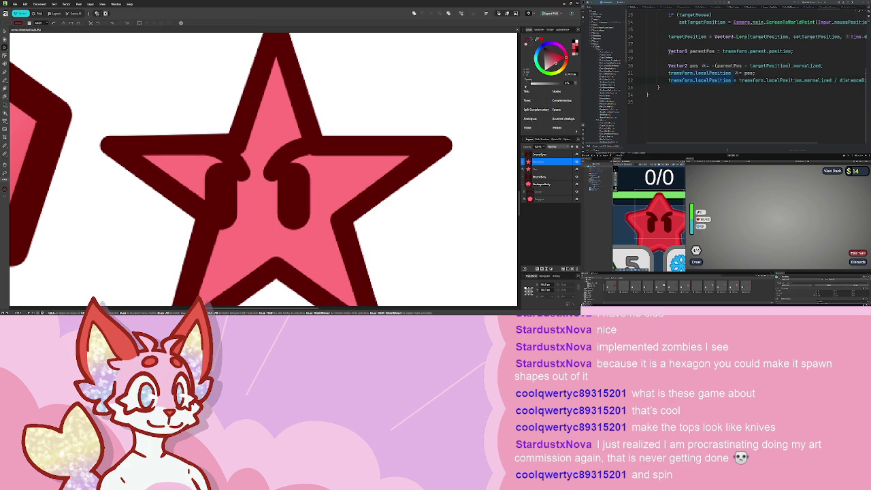
{"action": "key", "text": "ctrl+z"}
{"action": "left_click", "coordinate": [540, 29]}
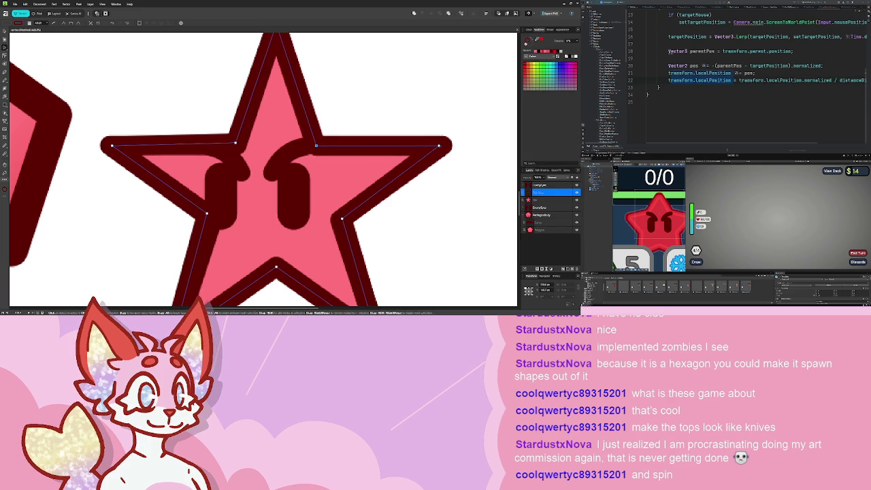
{"action": "mouse_move", "coordinate": [439, 145]}
{"action": "left_mouse_down"}
{"action": "mouse_move", "coordinate": [472, 110]}
{"action": "mouse_move", "coordinate": [443, 145]}
{"action": "left_mouse_up"}
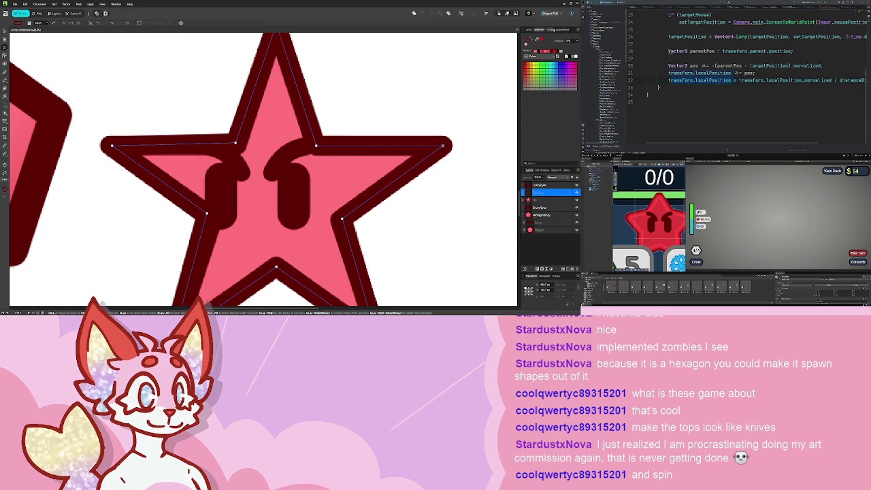
{"action": "left_click", "coordinate": [533, 29]}
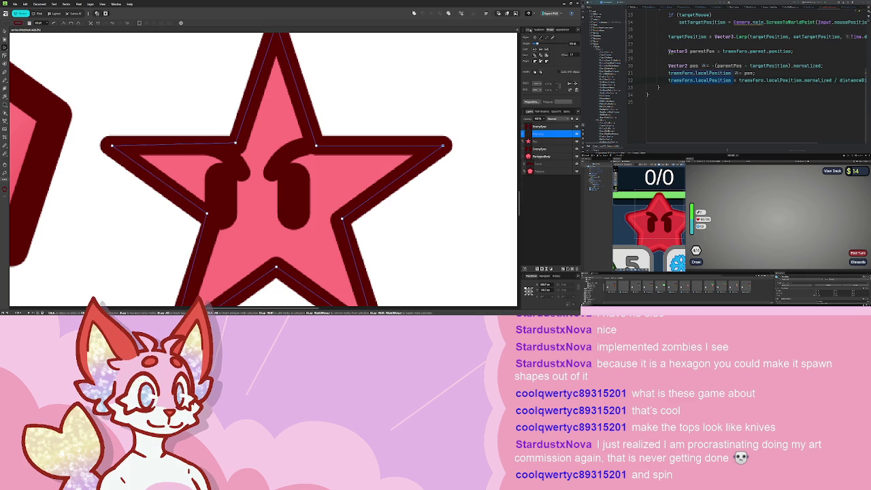
{"action": "left_click", "coordinate": [528, 29]}
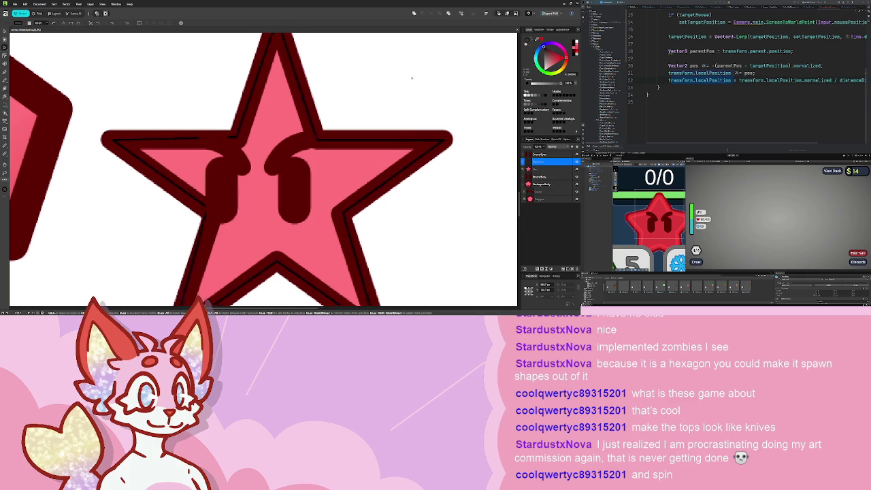
Undo the stray curve on the upper-right edge and round off the path's top tip.
{"action": "scroll", "coordinate": [422, 104], "scroll_direction": "down", "scroll_amount": 2}
{"action": "scroll", "coordinate": [418, 164], "scroll_direction": "down", "scroll_amount": 2}
{"action": "scroll", "coordinate": [418, 164], "scroll_direction": "up", "scroll_amount": 5}
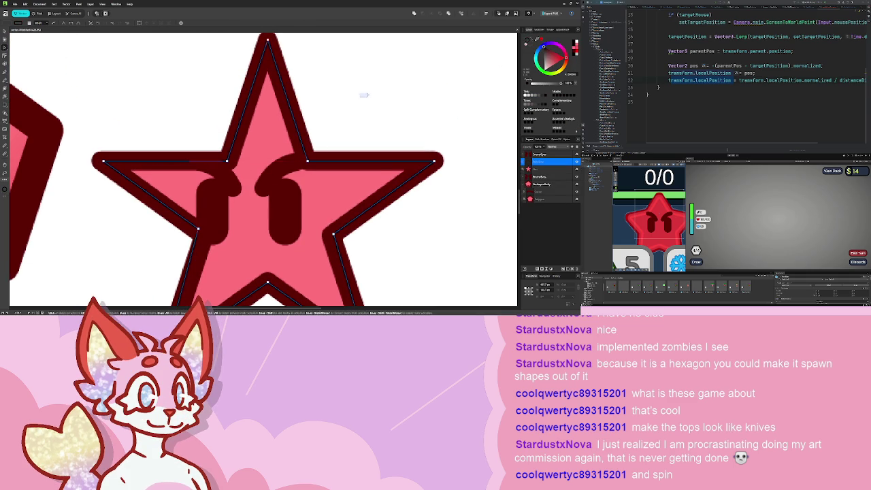
{"action": "scroll", "coordinate": [364, 95], "scroll_direction": "down", "scroll_amount": 3}
{"action": "scroll", "coordinate": [264, 111], "scroll_direction": "up", "scroll_amount": 6}
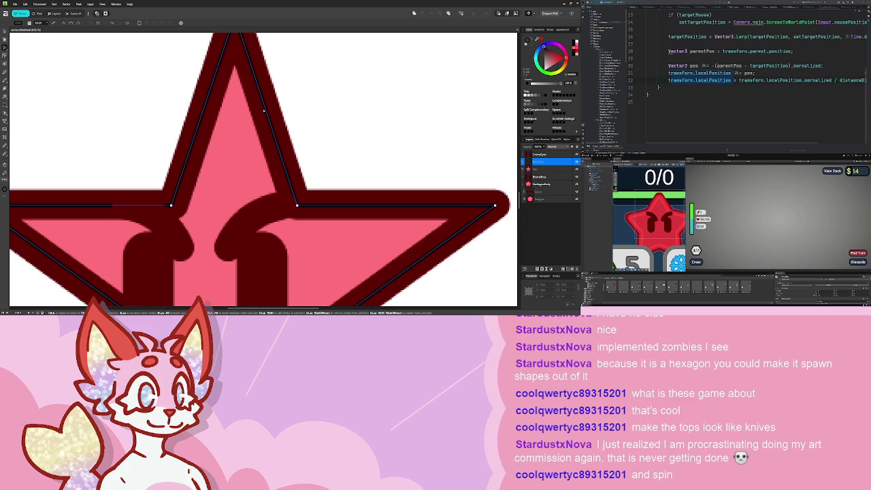
{"action": "key", "text": "ctrl+z"}
{"action": "scroll", "coordinate": [264, 96], "scroll_direction": "up", "scroll_amount": 2}
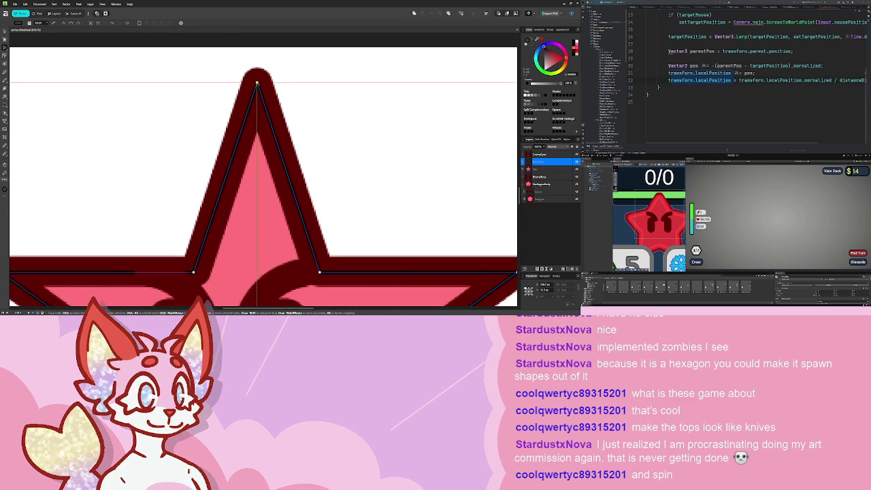
{"action": "left_click_drag", "start_coordinate": [258, 83], "coordinate": [278, 83]}
Reshape the Bezier curve at the star's left point so it follows the outline smoothly.
{"action": "scroll", "coordinate": [304, 92], "scroll_direction": "down", "scroll_amount": 2}
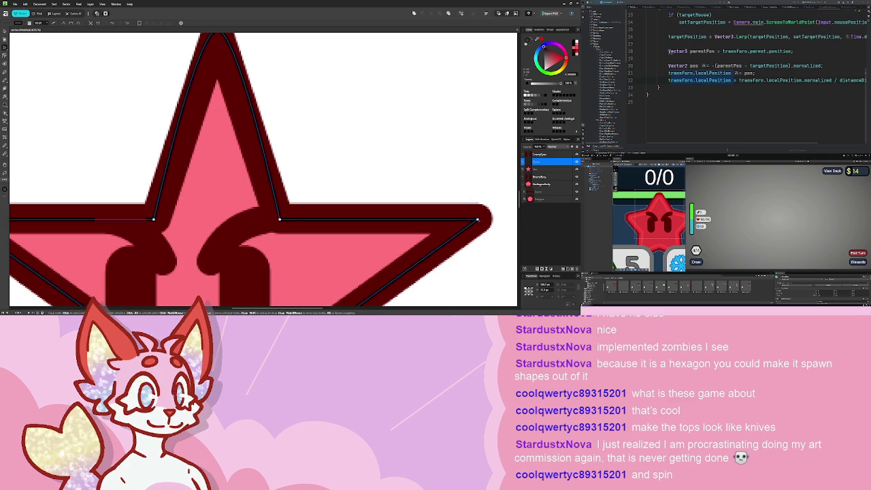
{"action": "scroll", "coordinate": [386, 78], "scroll_direction": "down", "scroll_amount": 3}
{"action": "scroll", "coordinate": [386, 77], "scroll_direction": "down", "scroll_amount": 3}
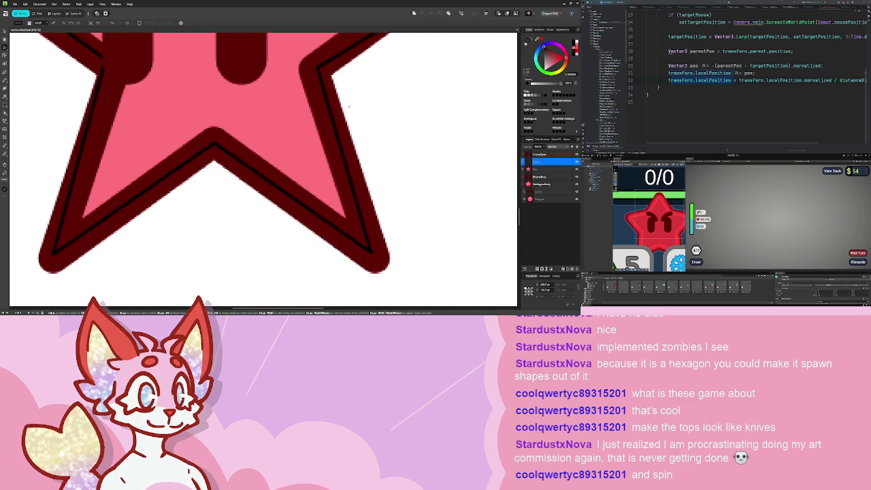
{"action": "scroll", "coordinate": [263, 170], "scroll_direction": "left", "scroll_amount": 3}
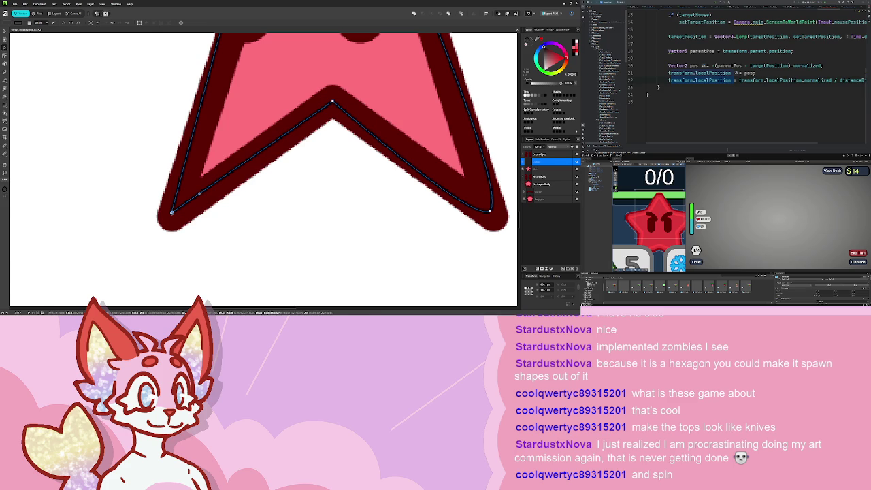
{"action": "scroll", "coordinate": [204, 197], "scroll_direction": "up", "scroll_amount": 3}
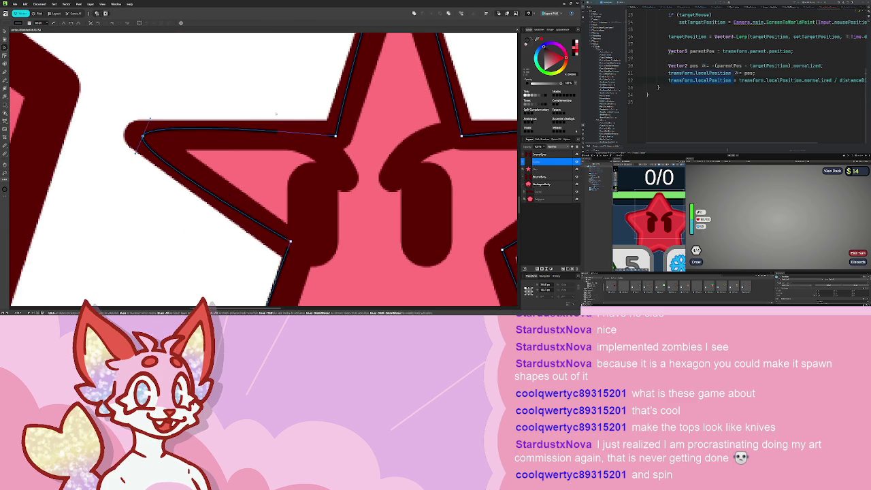
{"action": "scroll", "coordinate": [318, 148], "scroll_direction": "up", "scroll_amount": 3}
{"action": "scroll", "coordinate": [357, 155], "scroll_direction": "down", "scroll_amount": 3}
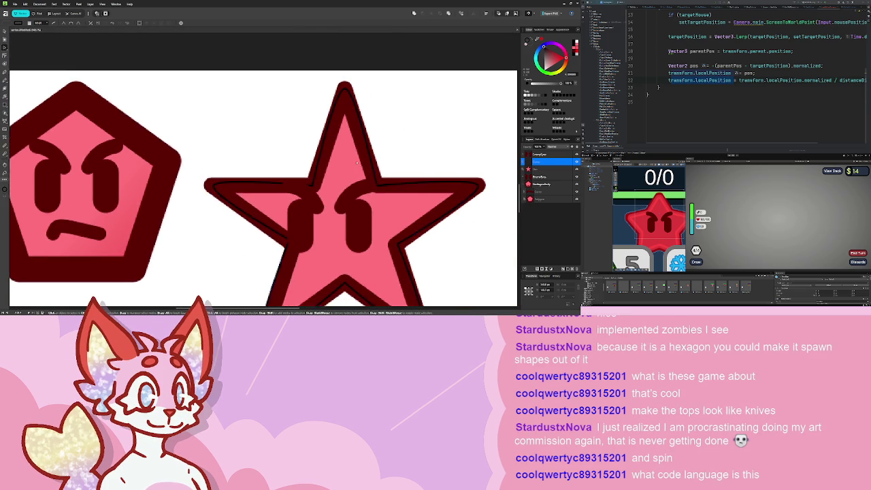
{"action": "scroll", "coordinate": [312, 128], "scroll_direction": "up", "scroll_amount": 1}
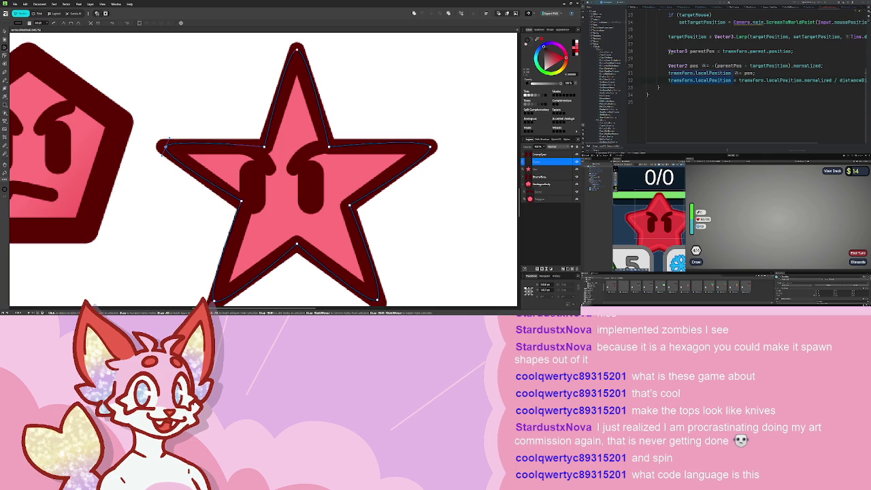
{"action": "scroll", "coordinate": [292, 148], "scroll_direction": "up", "scroll_amount": 5}
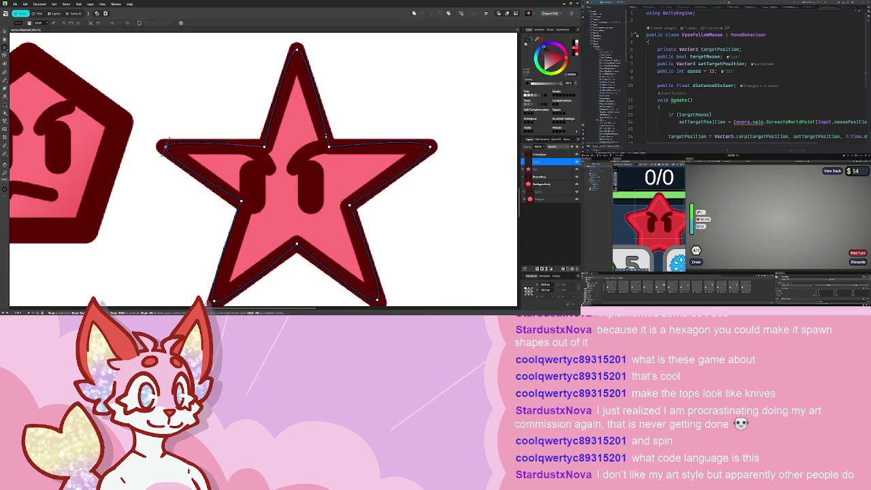
{"action": "scroll", "coordinate": [328, 111], "scroll_direction": "up", "scroll_amount": 3}
{"action": "scroll", "coordinate": [328, 111], "scroll_direction": "down", "scroll_amount": 5}
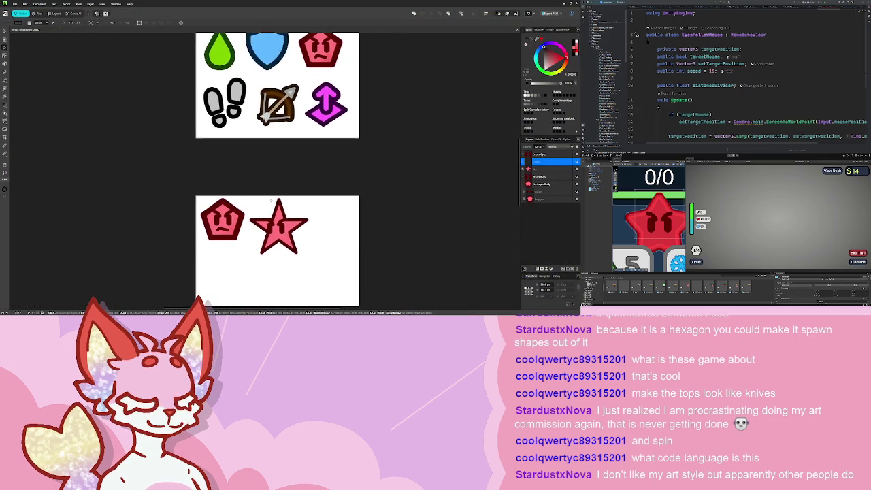
{"action": "scroll", "coordinate": [186, 139], "scroll_direction": "up", "scroll_amount": 5}
{"action": "scroll", "coordinate": [186, 139], "scroll_direction": "down", "scroll_amount": 4}
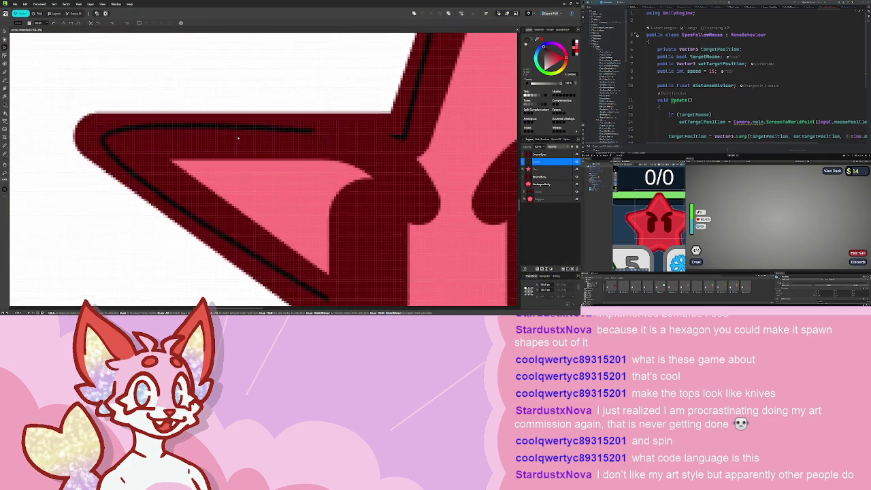
{"action": "scroll", "coordinate": [186, 139], "scroll_direction": "up", "scroll_amount": 5}
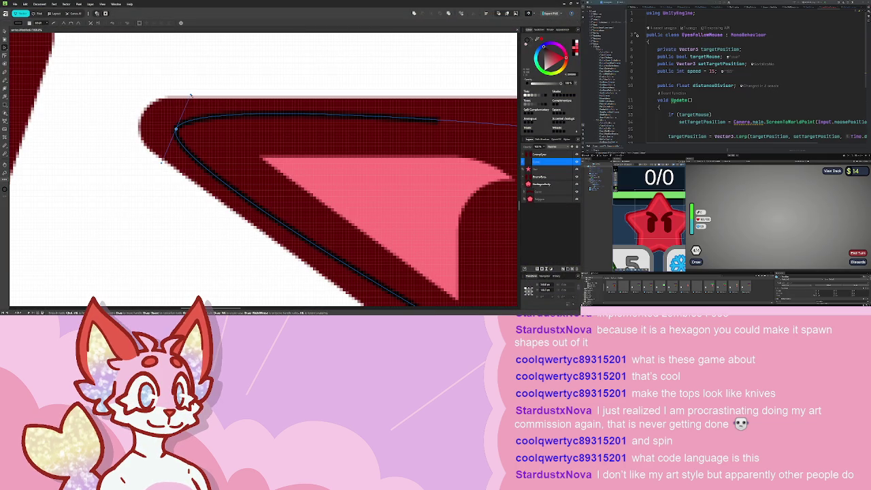
{"action": "left_click_drag", "start_coordinate": [190, 95], "coordinate": [200, 73]}
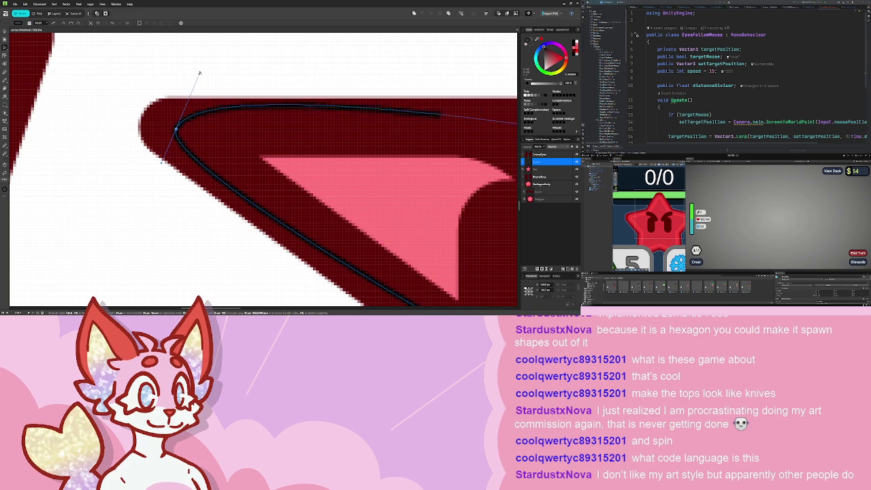
{"action": "mouse_move", "coordinate": [211, 77]}
{"action": "left_mouse_down"}
{"action": "mouse_move", "coordinate": [190, 91]}
{"action": "mouse_move", "coordinate": [201, 69]}
{"action": "left_mouse_up"}
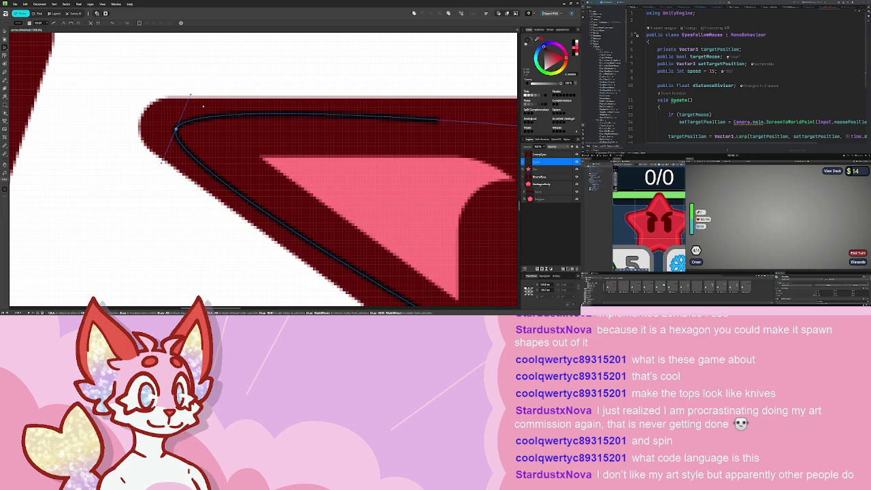
Fit the whole page in view with Ctrl+0 to check the reshaped star.
{"action": "key", "text": "ctrl+0"}
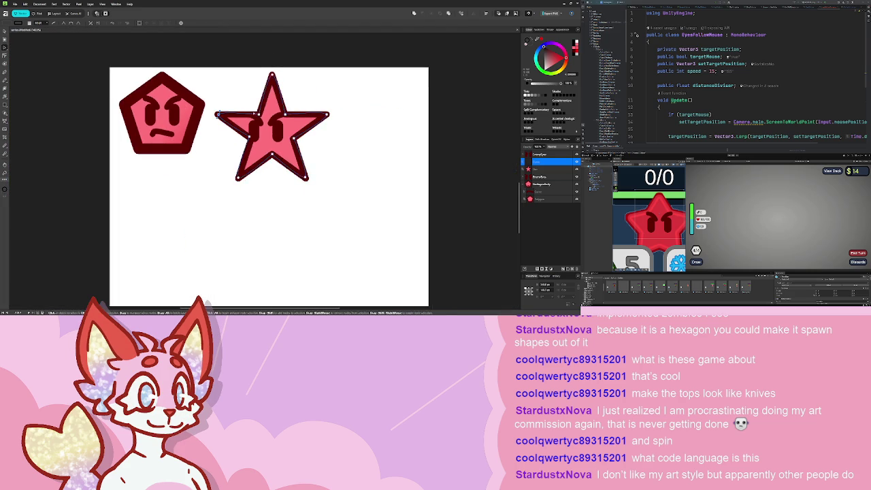
{"action": "scroll", "coordinate": [269, 136], "scroll_direction": "up", "scroll_amount": 8}
{"action": "scroll", "coordinate": [248, 123], "scroll_direction": "down", "scroll_amount": 2}
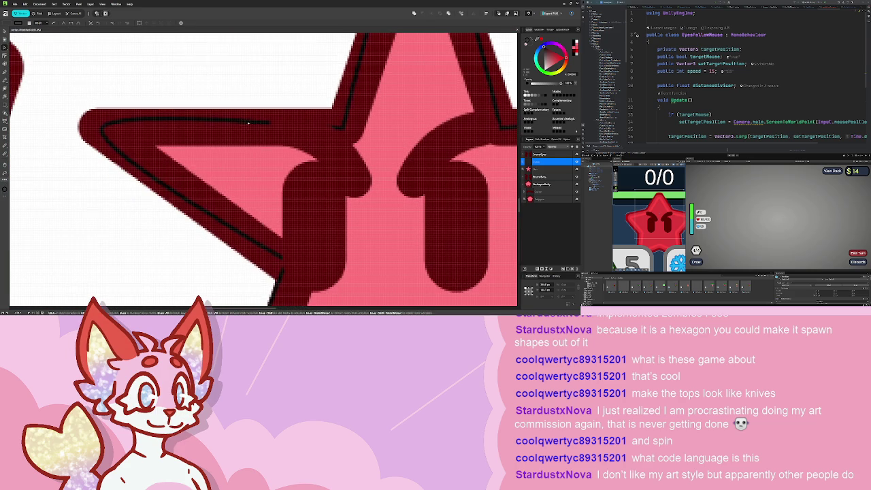
{"action": "scroll", "coordinate": [198, 130], "scroll_direction": "down", "scroll_amount": 6}
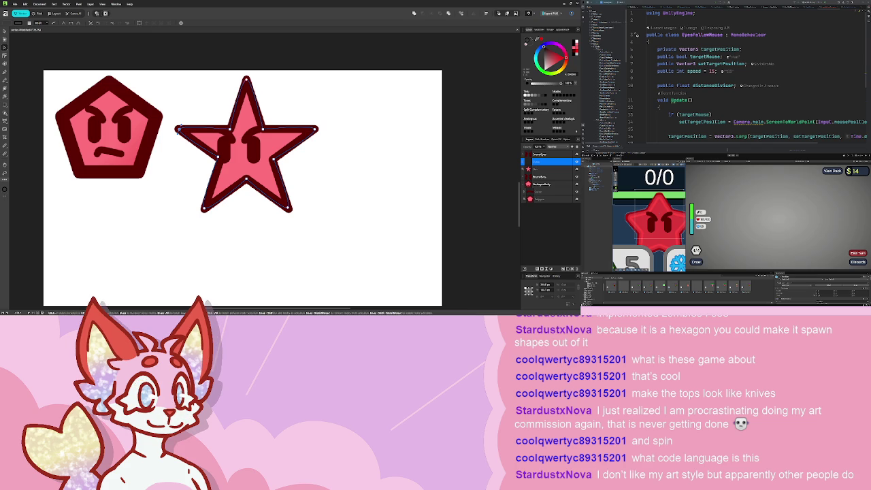
{"action": "key", "text": "alt+Tab"}
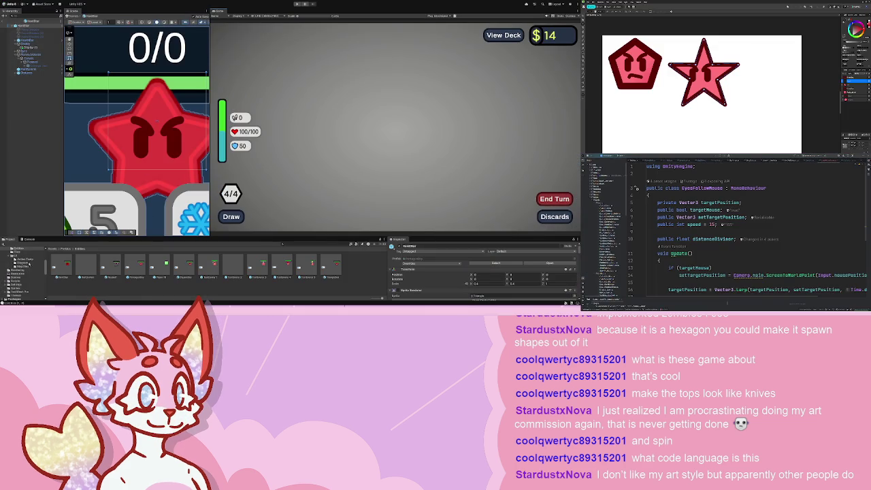
Browse the Prefabs, Tiles, Scripts and Sprites folders in Unity's Project panel.
{"action": "scroll", "coordinate": [28, 279], "scroll_direction": "up", "scroll_amount": 3}
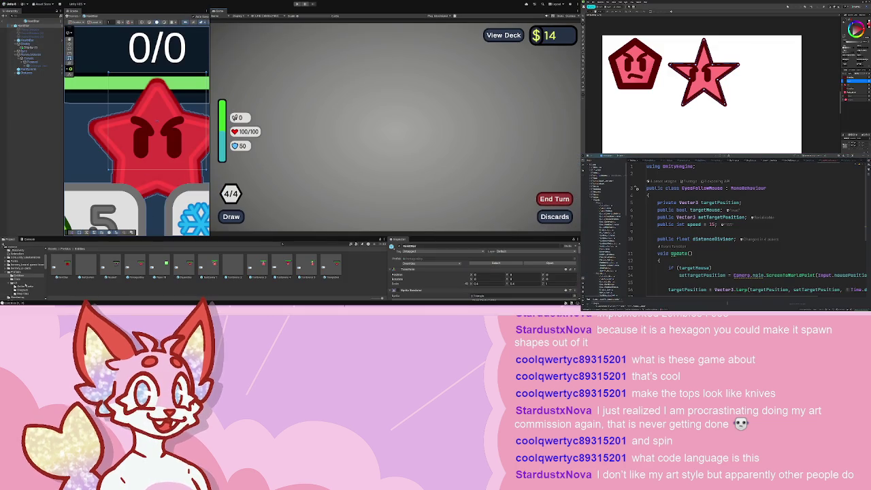
{"action": "left_click", "coordinate": [24, 281]}
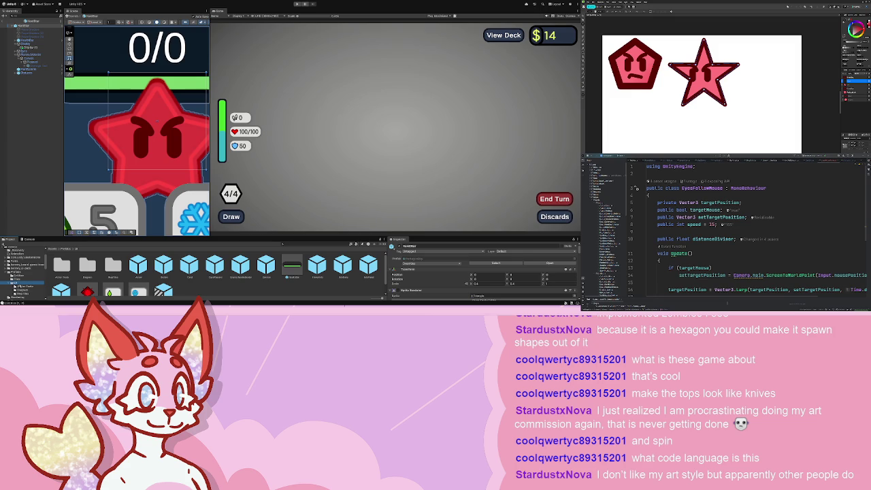
{"action": "left_click", "coordinate": [20, 278]}
{"action": "scroll", "coordinate": [31, 291], "scroll_direction": "down", "scroll_amount": 1}
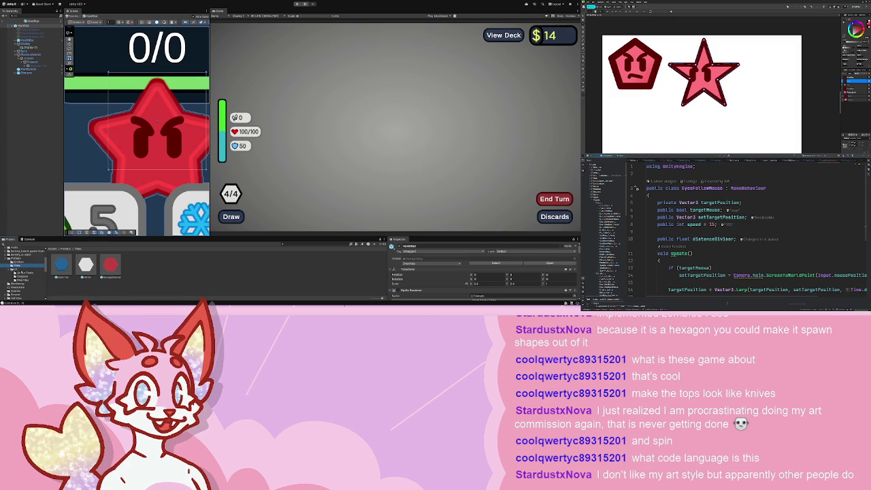
{"action": "scroll", "coordinate": [26, 280], "scroll_direction": "down", "scroll_amount": 1}
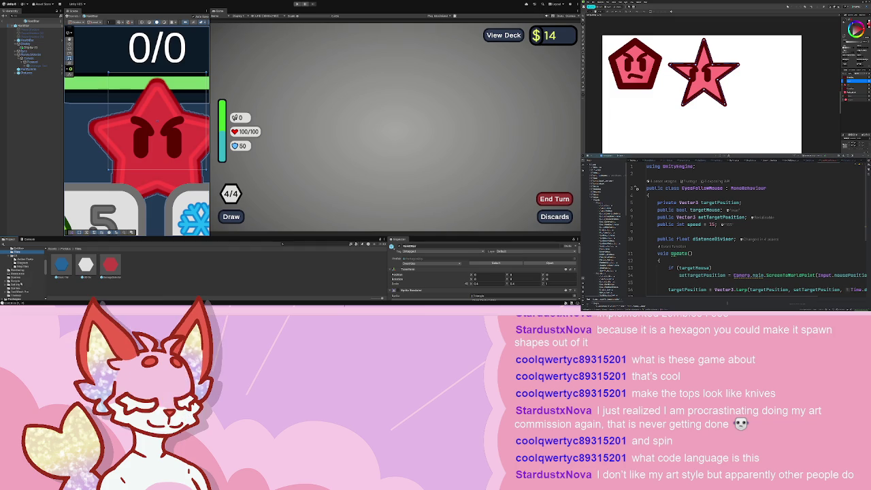
{"action": "left_click", "coordinate": [17, 277]}
{"action": "left_click", "coordinate": [17, 288]}
{"action": "scroll", "coordinate": [297, 269], "scroll_direction": "down", "scroll_amount": 3}
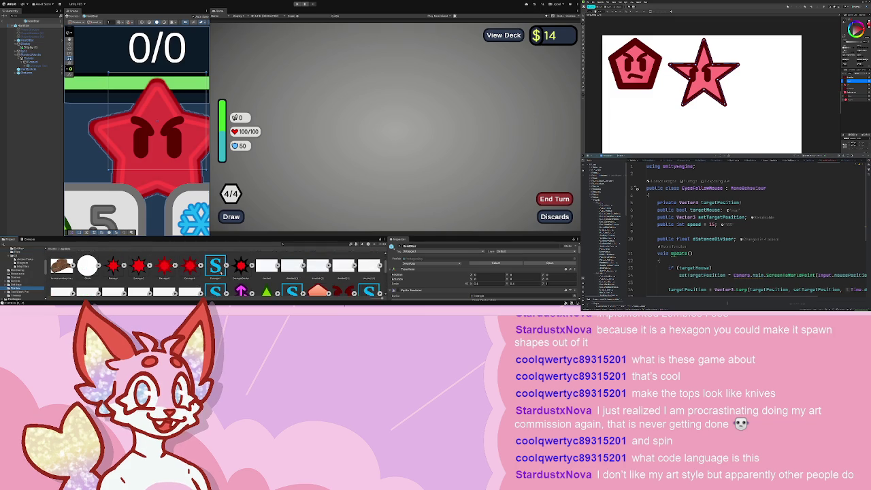
{"action": "scroll", "coordinate": [298, 269], "scroll_direction": "down", "scroll_amount": 5}
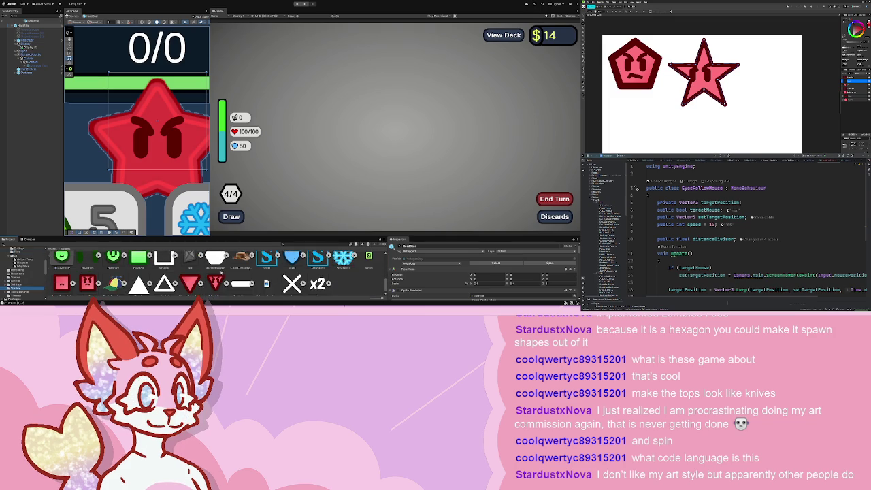
{"action": "scroll", "coordinate": [197, 274], "scroll_direction": "up", "scroll_amount": 4}
{"action": "scroll", "coordinate": [197, 274], "scroll_direction": "up", "scroll_amount": 5}
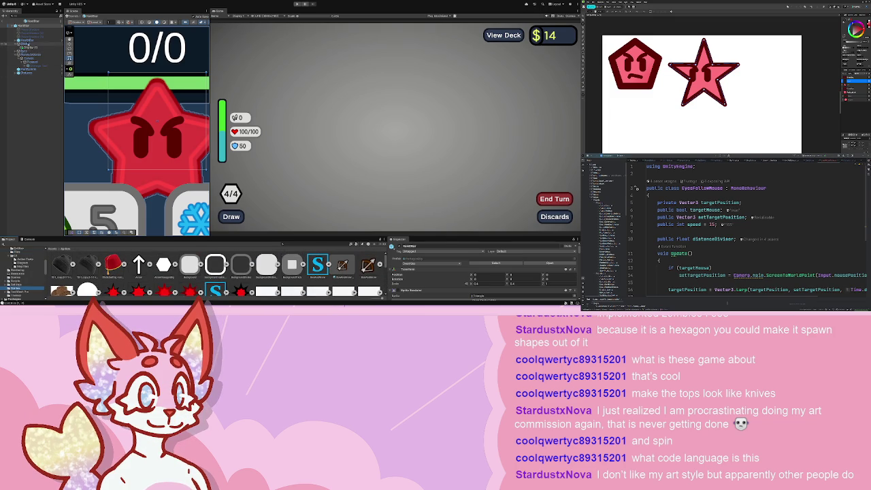
Check the enemy's Sprite Renderer, open the star sprites folder and bring the grey star into the document.
{"action": "left_click", "coordinate": [30, 48]}
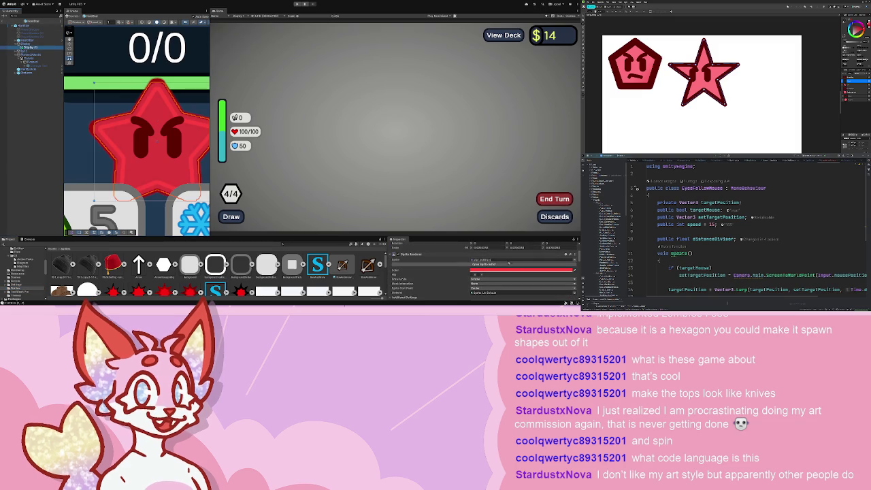
{"action": "left_click", "coordinate": [26, 270]}
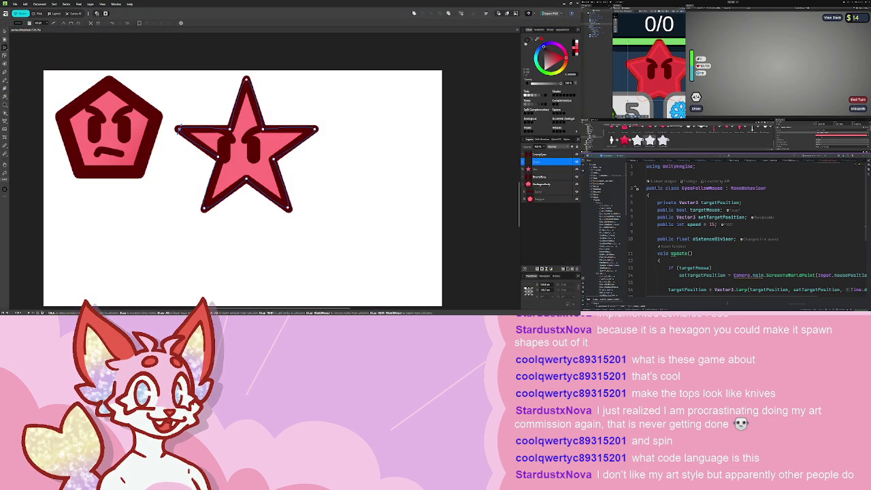
{"action": "left_click_drag", "start_coordinate": [294, 265], "coordinate": [299, 238]}
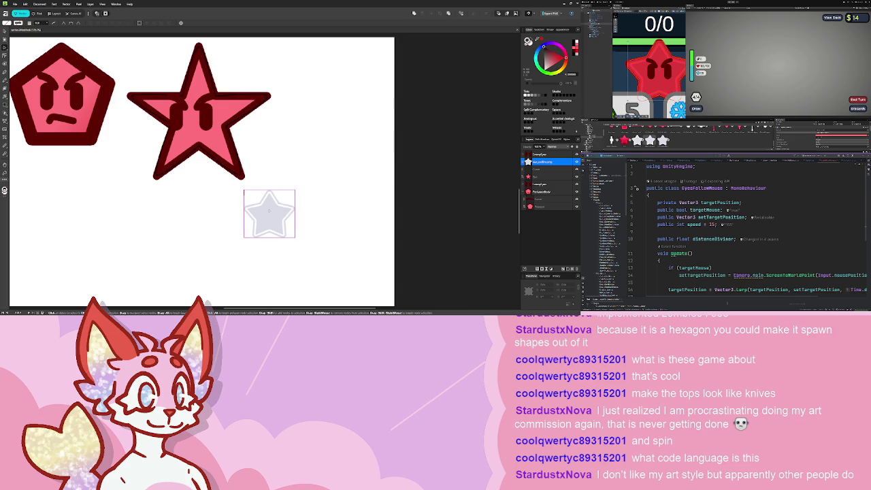
Place the grey star beside the red star, then delete the red star and its eyes.
{"action": "left_click_drag", "start_coordinate": [292, 211], "coordinate": [318, 112]}
{"action": "left_click", "coordinate": [256, 98]}
{"action": "double_click", "coordinate": [256, 98]}
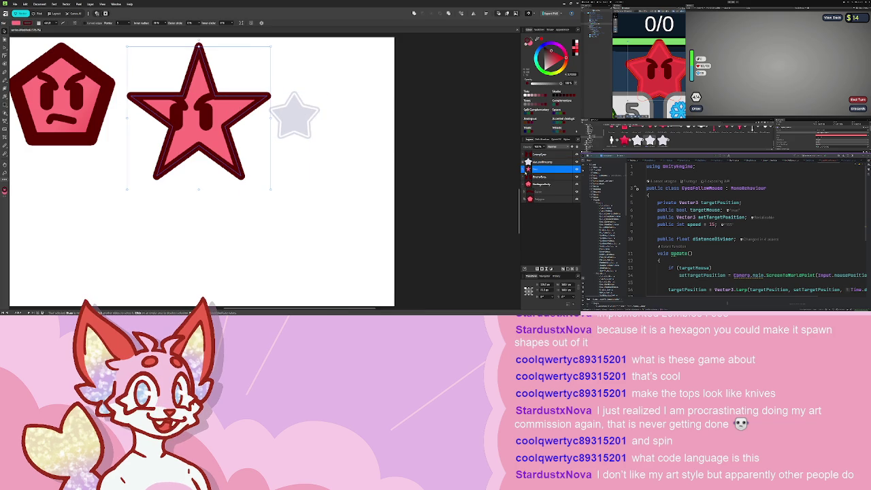
{"action": "left_click", "coordinate": [531, 155], "text": "shift"}
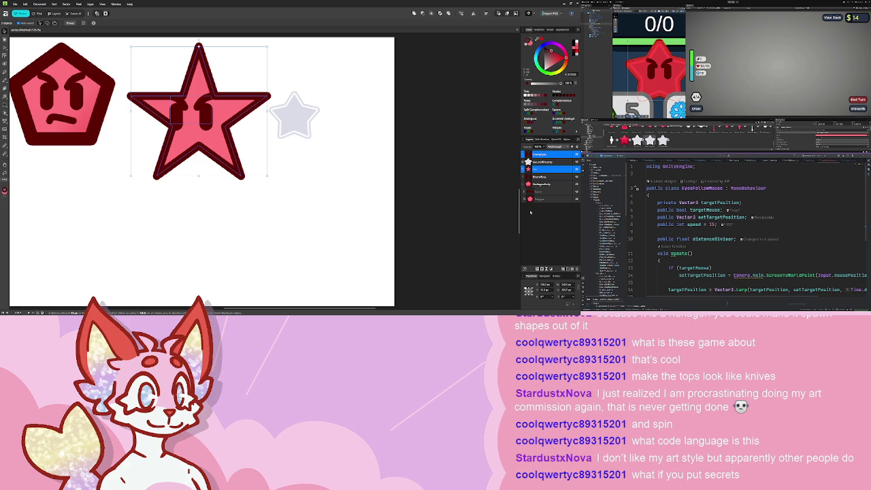
{"action": "key", "text": "Delete"}
{"action": "mouse_move", "coordinate": [294, 115]}
{"action": "left_mouse_down"}
{"action": "mouse_move", "coordinate": [178, 73]}
{"action": "mouse_move", "coordinate": [265, 148]}
{"action": "mouse_move", "coordinate": [252, 156]}
{"action": "left_mouse_up"}
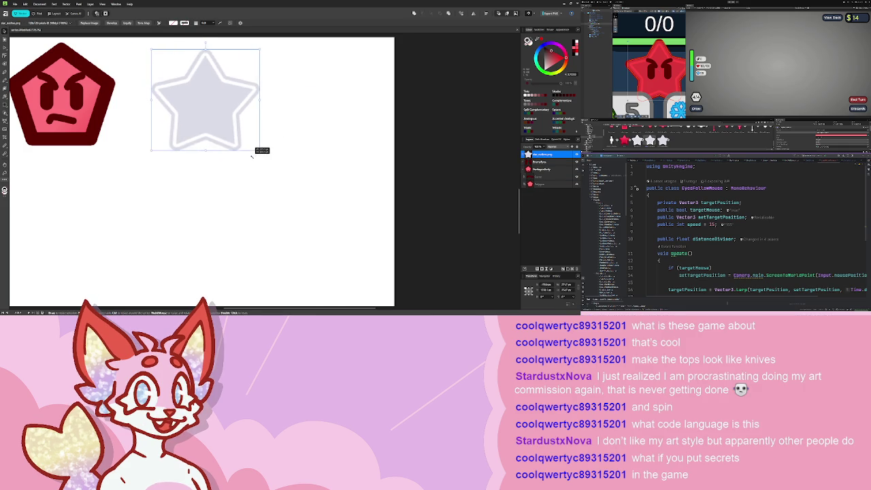
Restore the deleted red star and eyes, then delete the grey reference star.
{"action": "scroll", "coordinate": [276, 129], "scroll_direction": "up", "scroll_amount": 5}
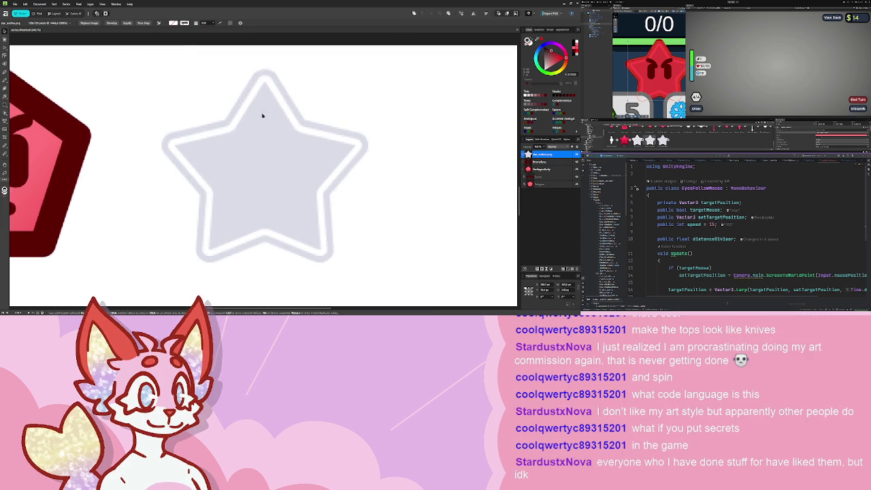
{"action": "left_click", "coordinate": [262, 116]}
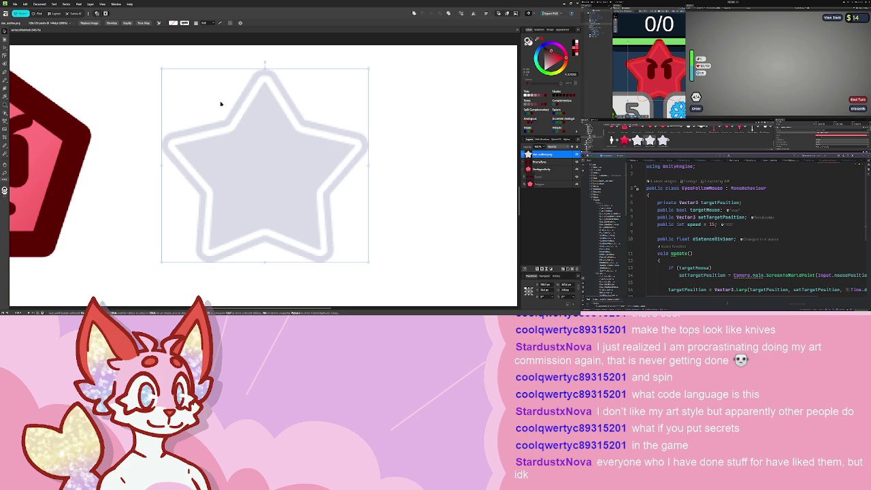
{"action": "key", "text": "ctrl+z"}
{"action": "key", "text": "ctrl+z"}
{"action": "key", "text": "ctrl+z"}
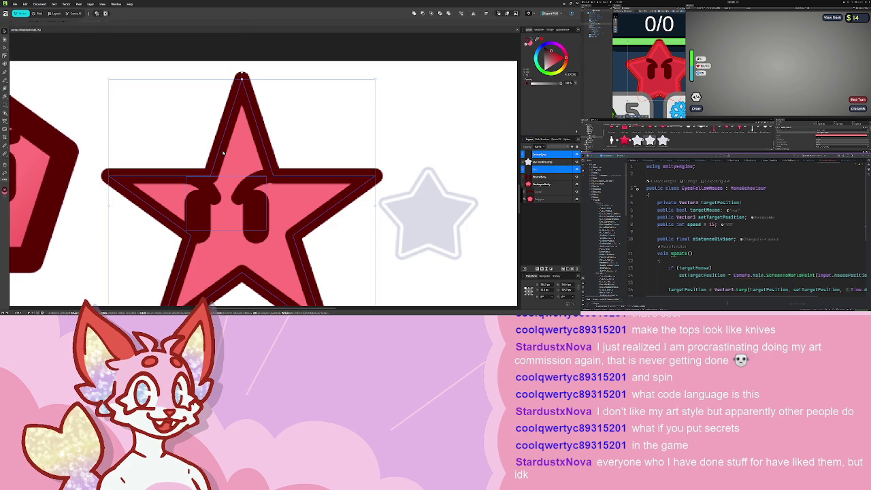
{"action": "left_click", "coordinate": [428, 224]}
{"action": "key", "text": "Delete"}
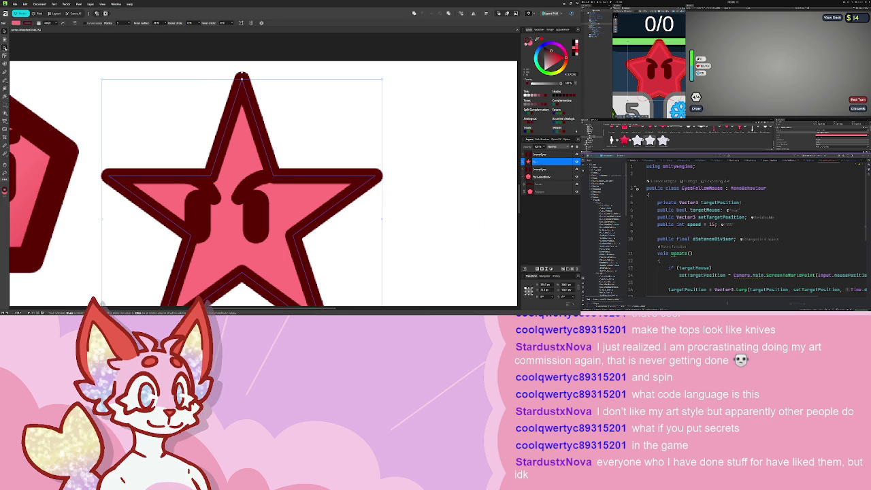
Fatten the star by pulling its inner points outward, then fit the page in view.
{"action": "left_click_drag", "start_coordinate": [272, 175], "coordinate": [290, 151]}
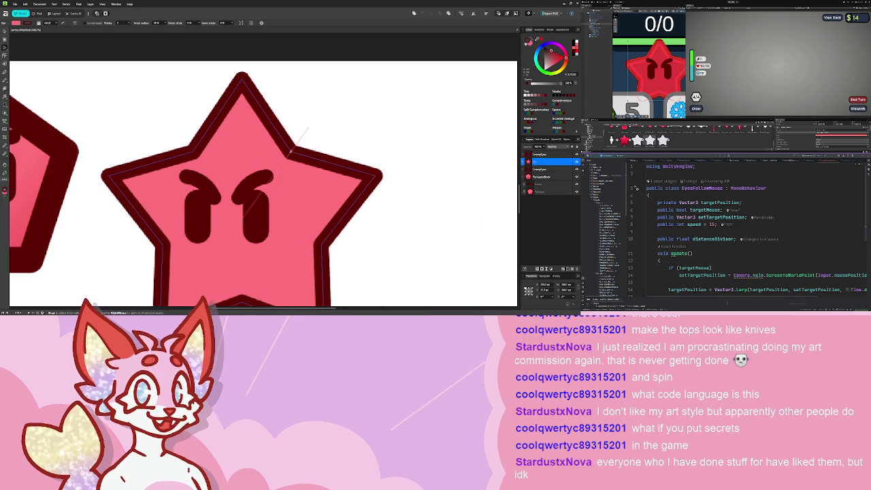
{"action": "key", "text": "ctrl+d"}
{"action": "key", "text": "ctrl+0"}
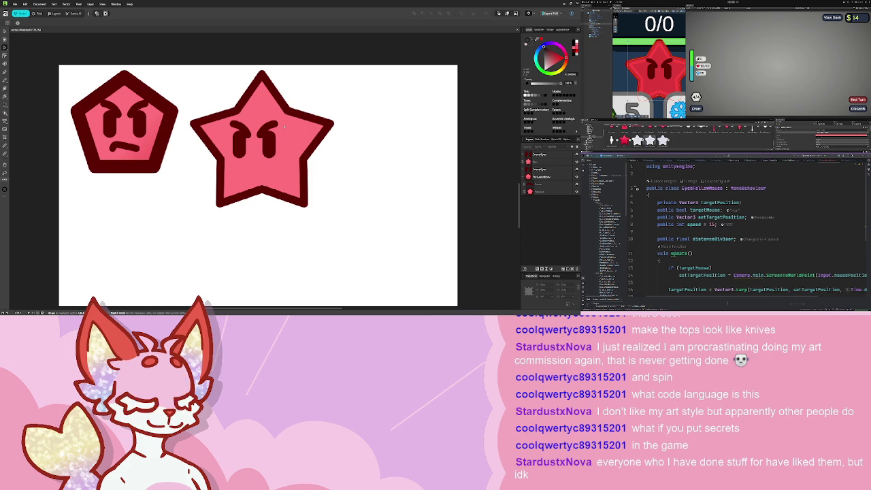
Set the star's dark red outline stroke width to 20.
{"action": "left_click", "coordinate": [551, 30]}
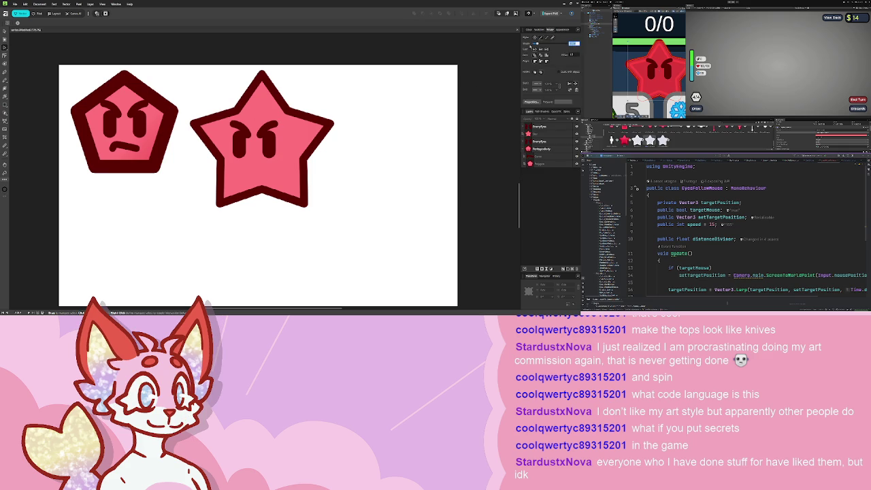
{"action": "left_click", "coordinate": [539, 134]}
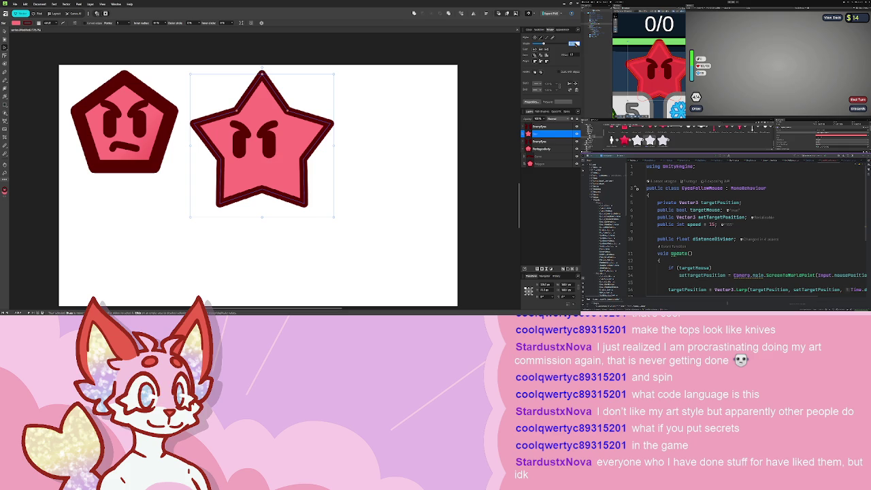
{"action": "type", "text": "20"}
{"action": "key", "text": "Return"}
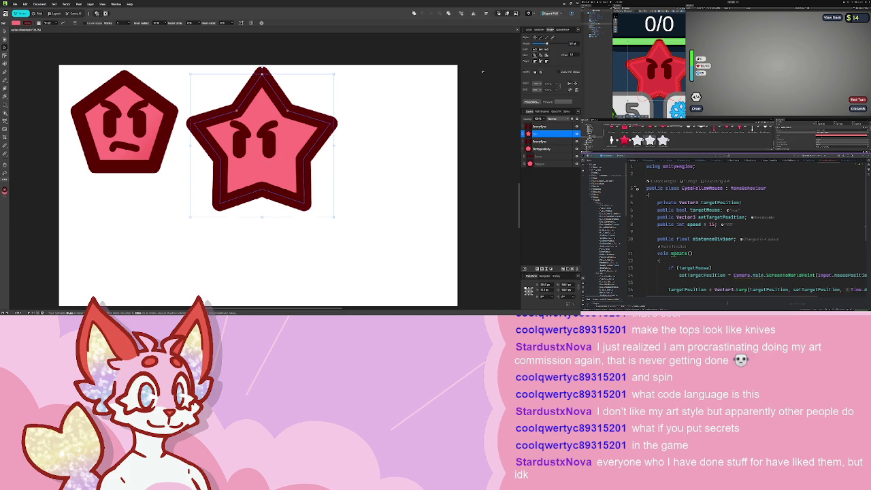
{"action": "left_click", "coordinate": [414, 101]}
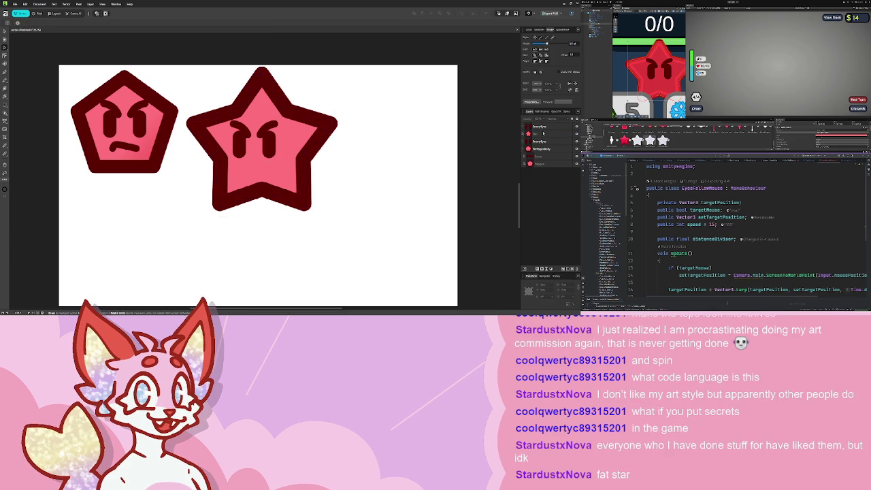
Shift the star's eyes slightly right and up with the Move tool.
{"action": "left_click", "coordinate": [254, 139]}
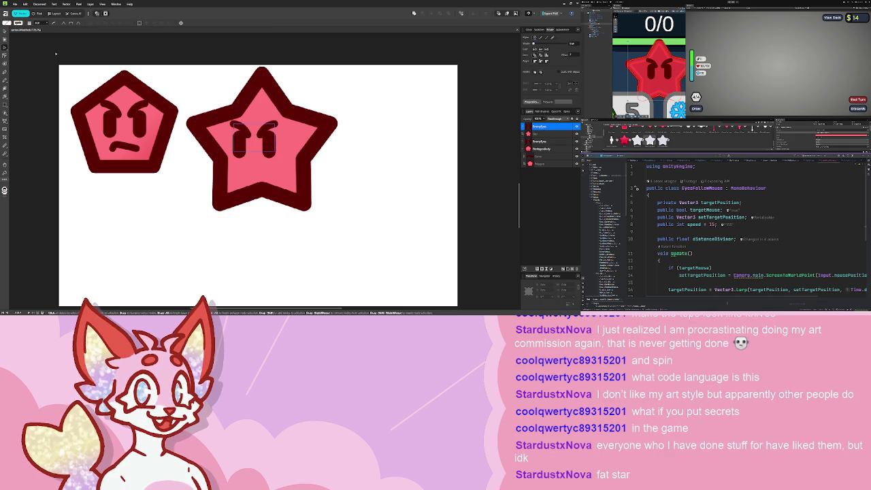
{"action": "key", "text": "v"}
{"action": "left_click_drag", "start_coordinate": [256, 138], "coordinate": [264, 134]}
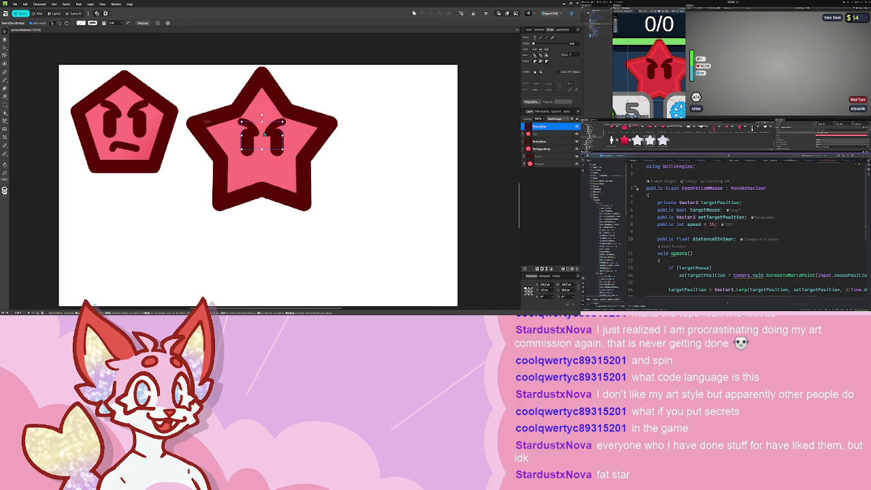
{"action": "left_click", "coordinate": [348, 127]}
{"action": "scroll", "coordinate": [341, 116], "scroll_direction": "up", "scroll_amount": 1}
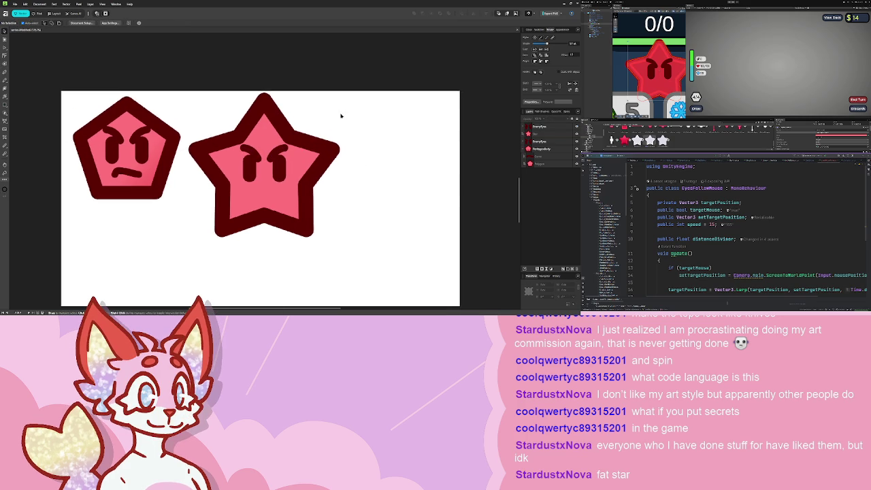
Resize the angry star by its corner handle until it is larger.
{"action": "scroll", "coordinate": [398, 187], "scroll_direction": "down", "scroll_amount": 2}
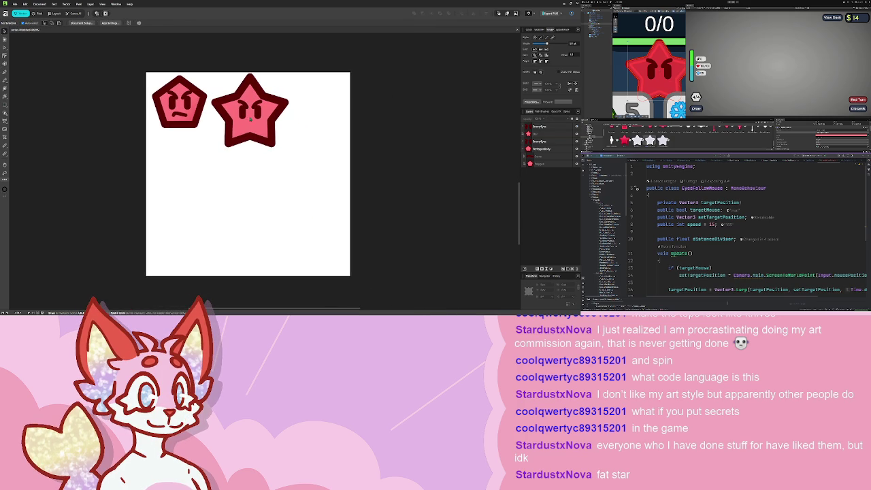
{"action": "scroll", "coordinate": [250, 120], "scroll_direction": "up", "scroll_amount": 1}
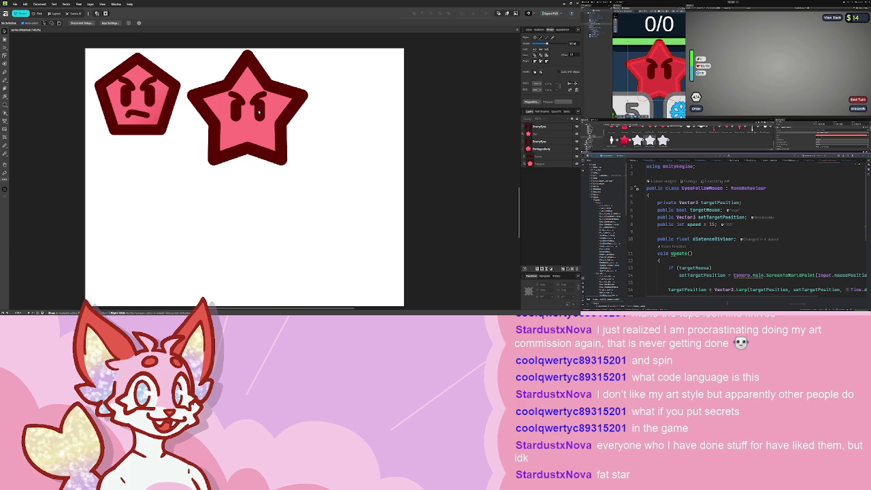
{"action": "scroll", "coordinate": [258, 112], "scroll_direction": "up", "scroll_amount": 3}
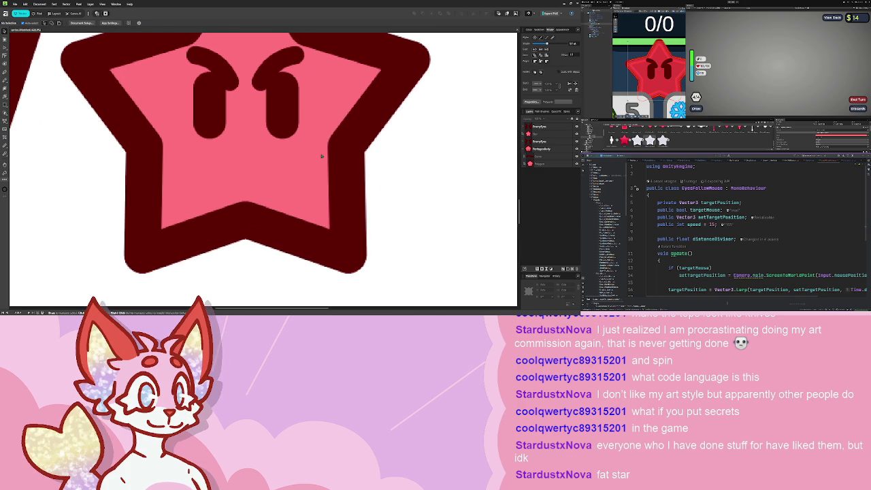
{"action": "double_click", "coordinate": [322, 156]}
{"action": "mouse_move", "coordinate": [419, 288]}
{"action": "left_mouse_down"}
{"action": "mouse_move", "coordinate": [339, 202]}
{"action": "mouse_move", "coordinate": [345, 198]}
{"action": "mouse_move", "coordinate": [304, 166]}
{"action": "left_mouse_up"}
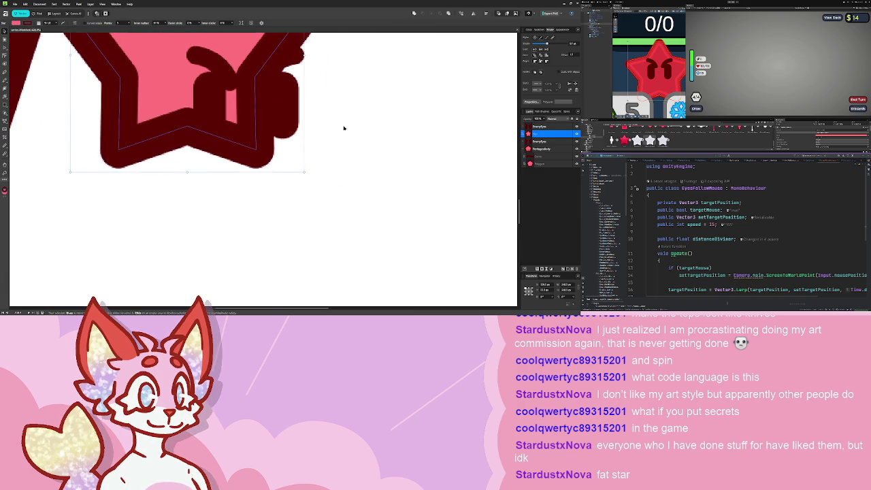
{"action": "scroll", "coordinate": [344, 128], "scroll_direction": "down", "scroll_amount": 3}
{"action": "mouse_move", "coordinate": [355, 209]}
{"action": "left_mouse_down"}
{"action": "mouse_move", "coordinate": [389, 229]}
{"action": "mouse_move", "coordinate": [382, 220]}
{"action": "left_mouse_up"}
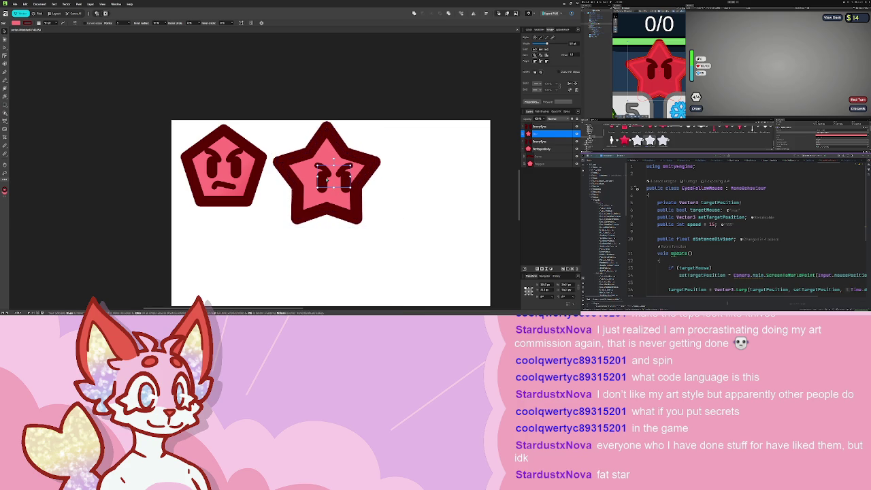
{"action": "left_click", "coordinate": [338, 177]}
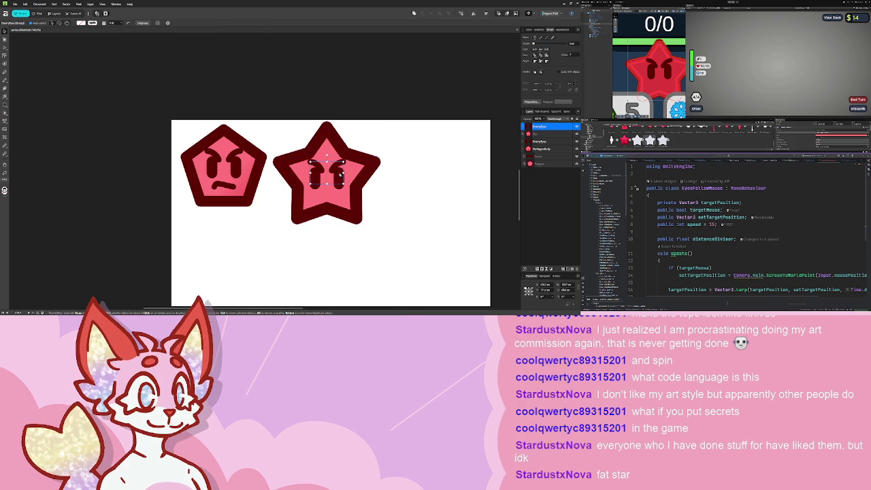
Select and delete the angry pentagon, then clear the selection.
{"action": "left_click", "coordinate": [408, 171]}
{"action": "mouse_move", "coordinate": [408, 171]}
{"action": "left_mouse_down"}
{"action": "mouse_move", "coordinate": [398, 140]}
{"action": "mouse_move", "coordinate": [362, 93]}
{"action": "left_mouse_up"}
{"action": "mouse_move", "coordinate": [232, 182]}
{"action": "left_mouse_down"}
{"action": "mouse_move", "coordinate": [121, 59]}
{"action": "mouse_move", "coordinate": [218, 168]}
{"action": "left_mouse_up"}
{"action": "left_click", "coordinate": [353, 150]}
{"action": "key", "text": "Delete"}
{"action": "left_click", "coordinate": [289, 142]}
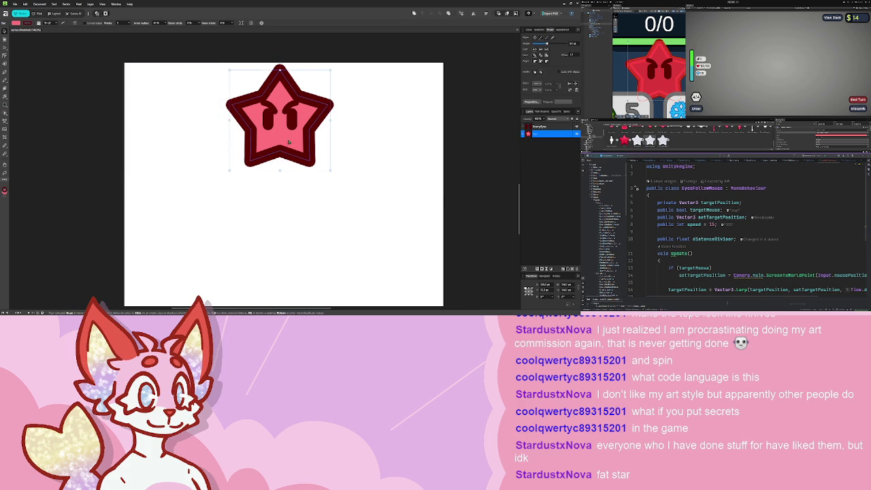
{"action": "left_click", "coordinate": [352, 163]}
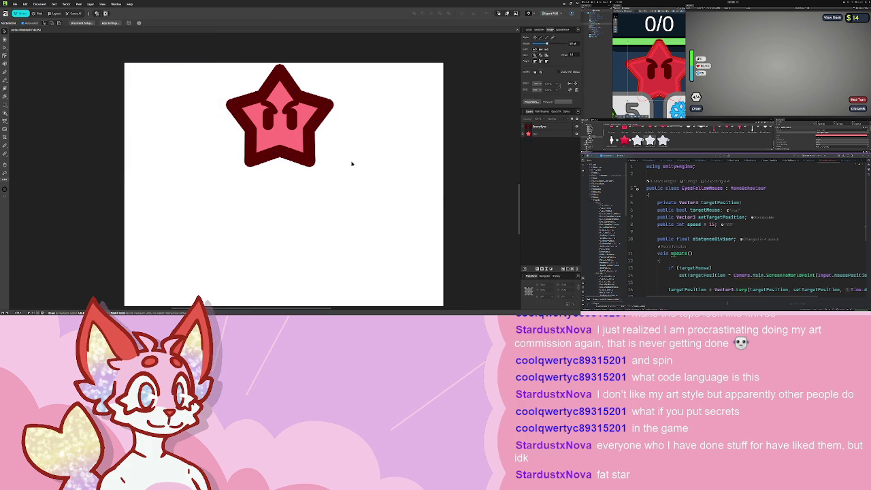
Zoom in on the star, try pasting a black mouth shape, then delete it.
{"action": "left_click", "coordinate": [535, 134]}
{"action": "key", "text": "ctrl+alt+0"}
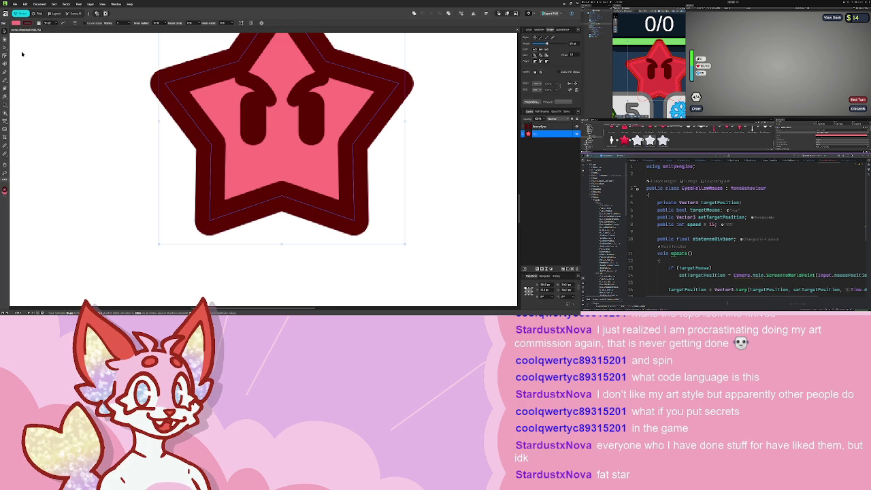
{"action": "left_click", "coordinate": [4, 72]}
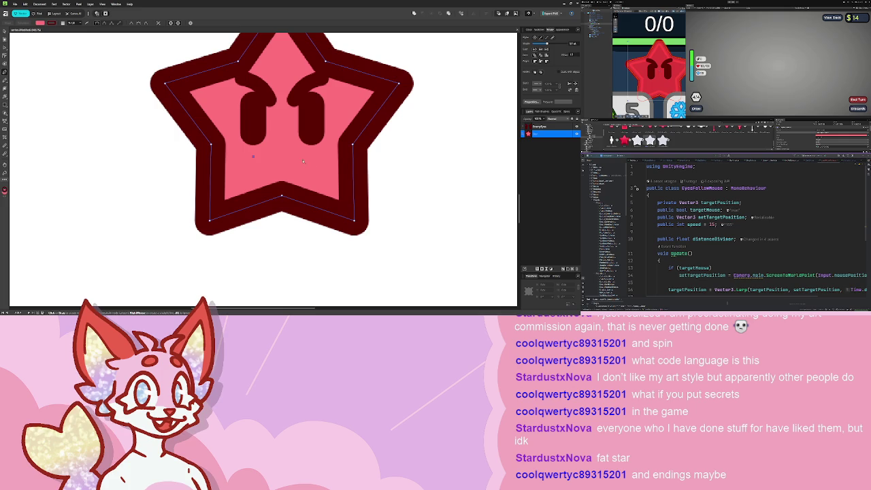
{"action": "key", "text": "ctrl+v"}
{"action": "scroll", "coordinate": [280, 133], "scroll_direction": "up", "scroll_amount": 2}
{"action": "left_click_drag", "start_coordinate": [279, 133], "coordinate": [264, 144]}
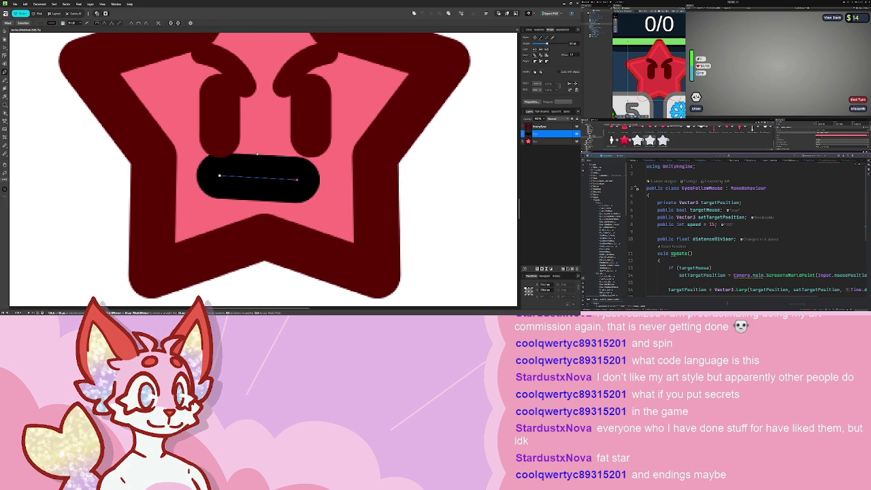
{"action": "key", "text": "Delete"}
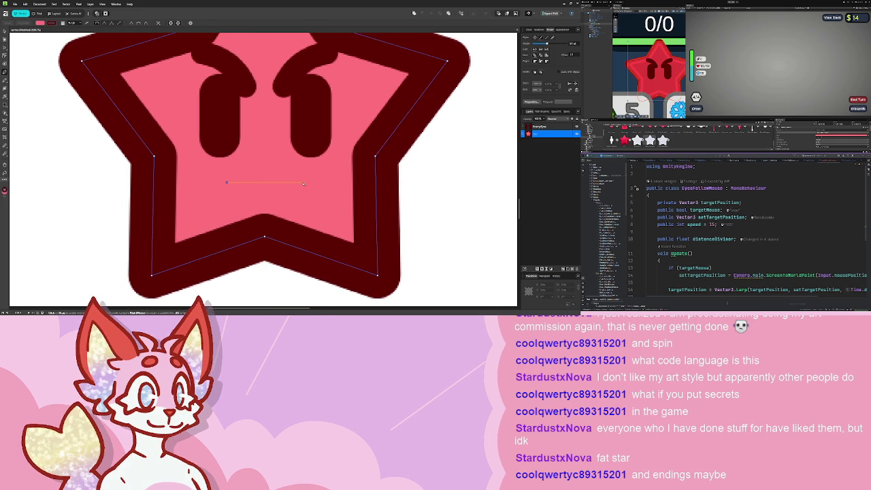
Draw a thick rounded mouth stroke under the eyes with a slight bend.
{"action": "left_click", "coordinate": [297, 184]}
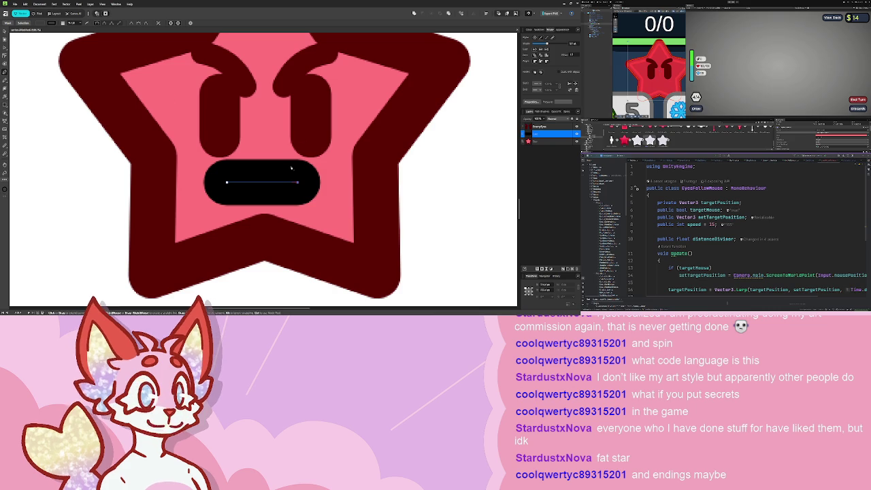
{"action": "key", "text": "a"}
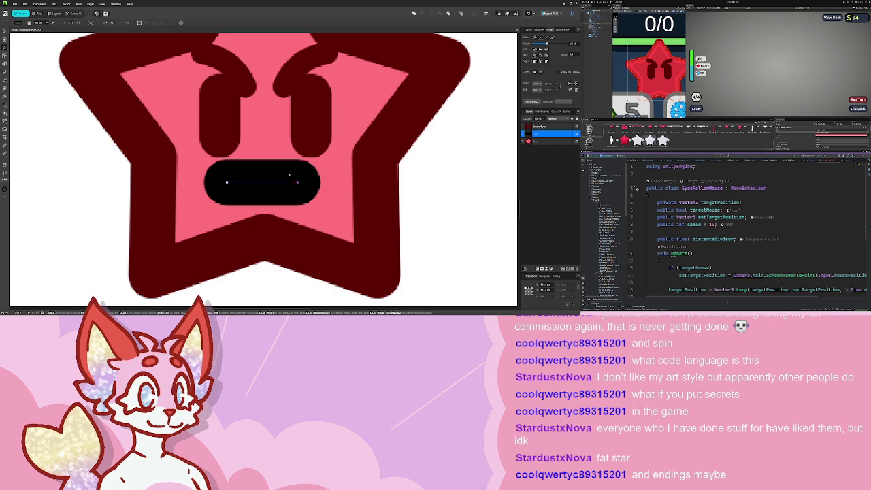
{"action": "left_click_drag", "start_coordinate": [266, 183], "coordinate": [266, 188]}
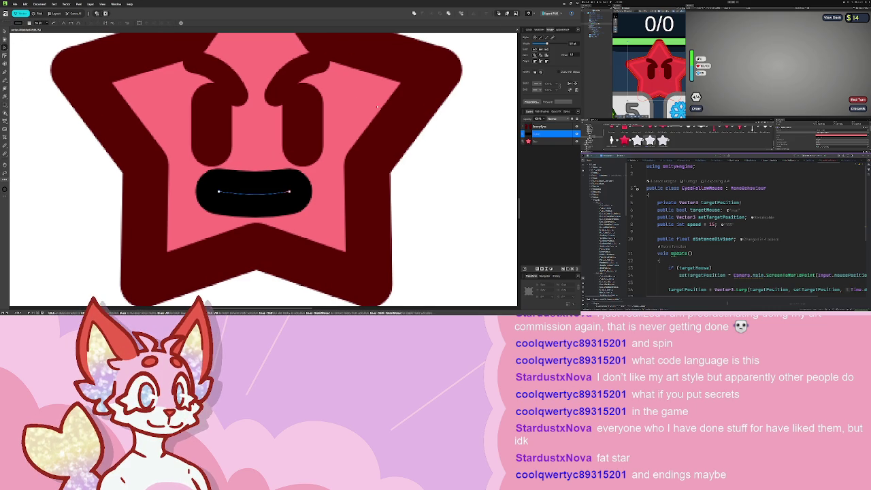
Paste the star outline's dark red hex value as the mouth stroke's colour.
{"action": "left_click", "coordinate": [417, 111]}
{"action": "left_click", "coordinate": [536, 31]}
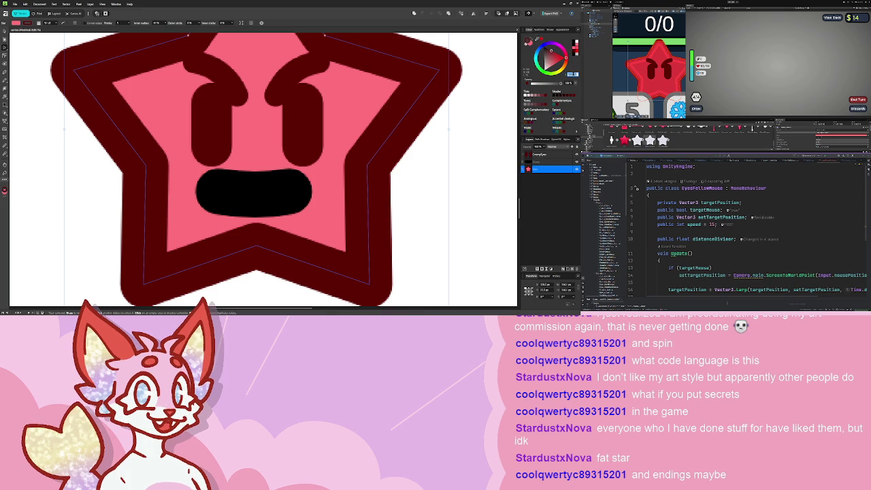
{"action": "left_click", "coordinate": [254, 192]}
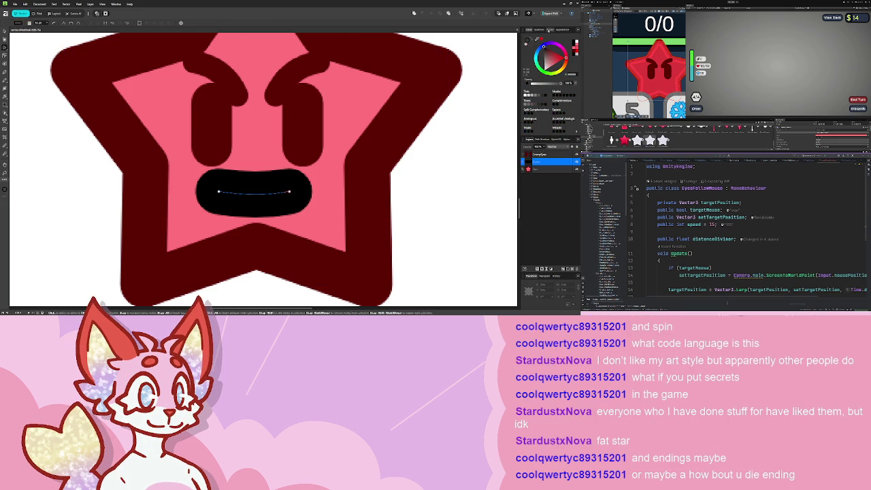
{"action": "key", "text": "l"}
{"action": "left_click", "coordinate": [529, 30]}
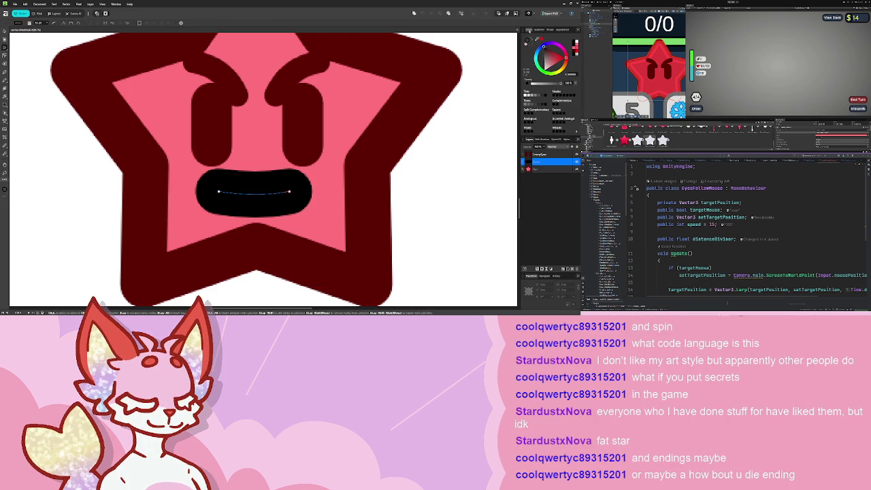
{"action": "left_click", "coordinate": [574, 73]}
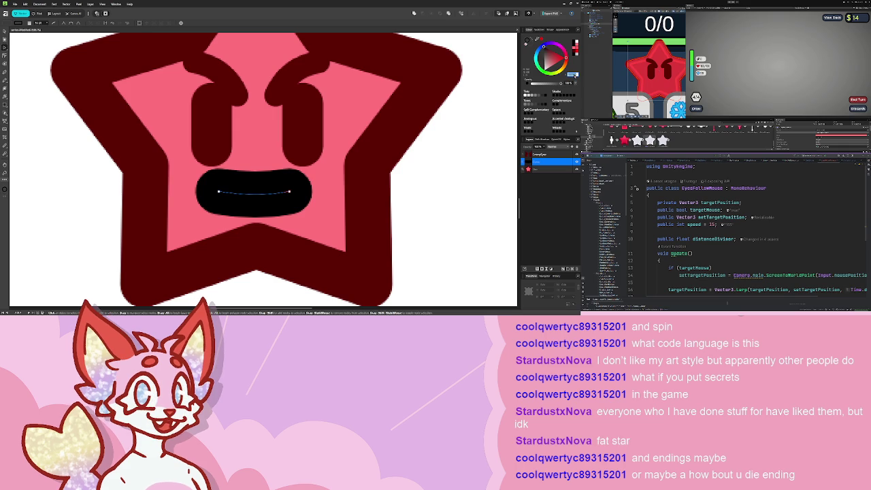
{"action": "key", "text": "ctrl+v"}
{"action": "key", "text": "Return"}
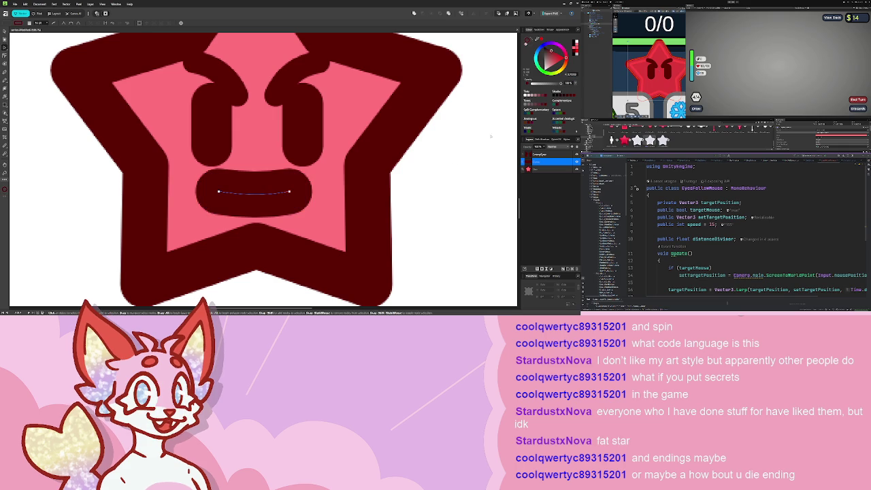
{"action": "left_click", "coordinate": [550, 30]}
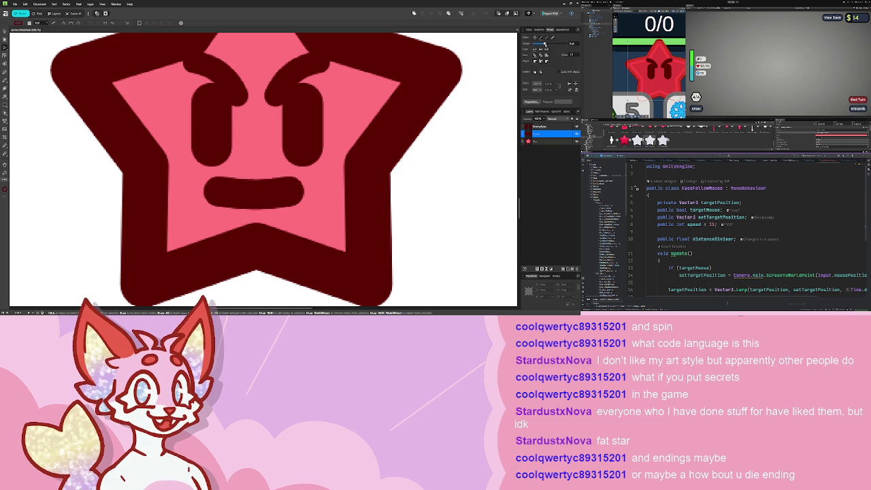
Bend the mouth into a smile, then undo it to keep the mouth flat.
{"action": "scroll", "coordinate": [313, 164], "scroll_direction": "down", "scroll_amount": 5}
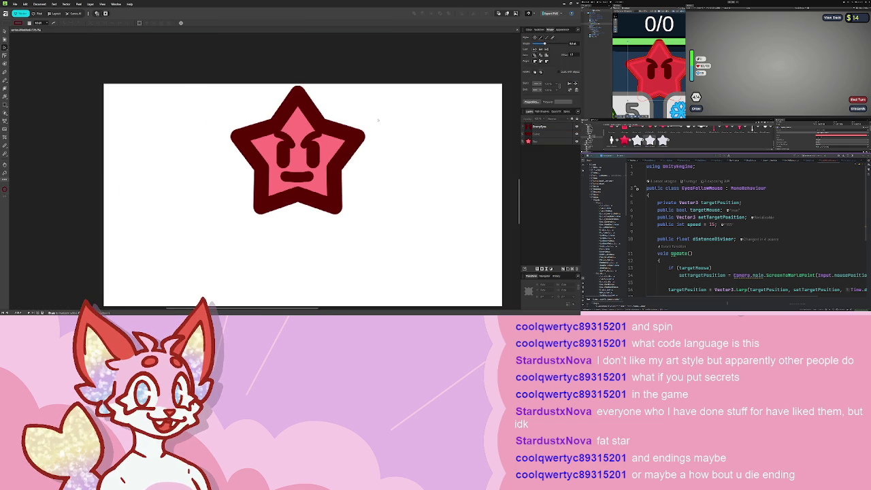
{"action": "scroll", "coordinate": [314, 164], "scroll_direction": "down", "scroll_amount": 2}
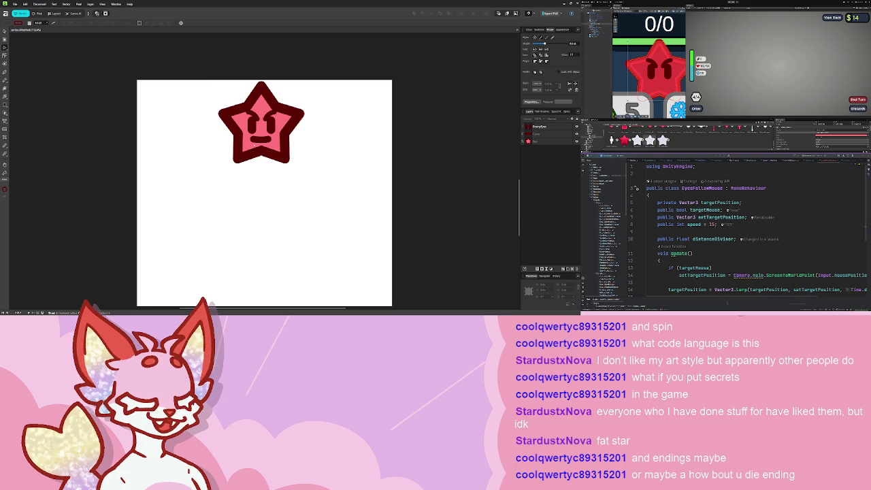
{"action": "scroll", "coordinate": [286, 127], "scroll_direction": "up", "scroll_amount": 5}
{"action": "left_click", "coordinate": [286, 127]}
{"action": "left_click_drag", "start_coordinate": [286, 126], "coordinate": [287, 144]}
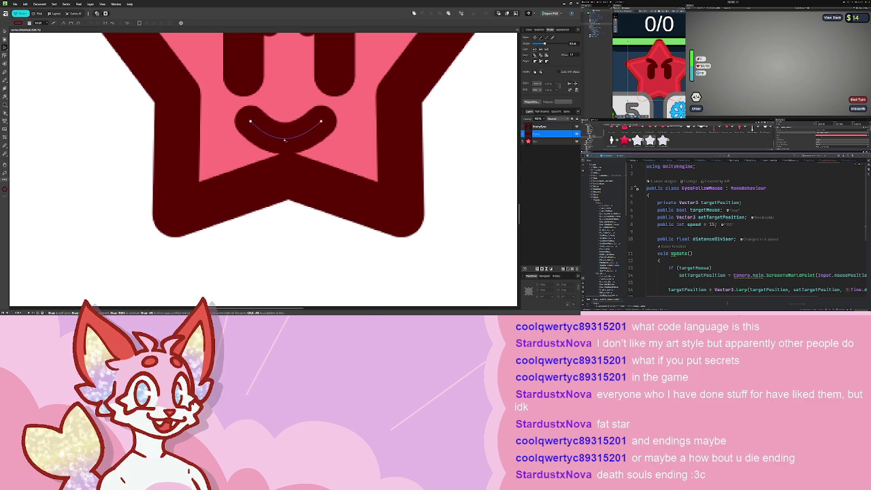
{"action": "scroll", "coordinate": [278, 144], "scroll_direction": "down", "scroll_amount": 3}
{"action": "scroll", "coordinate": [278, 144], "scroll_direction": "up", "scroll_amount": 5}
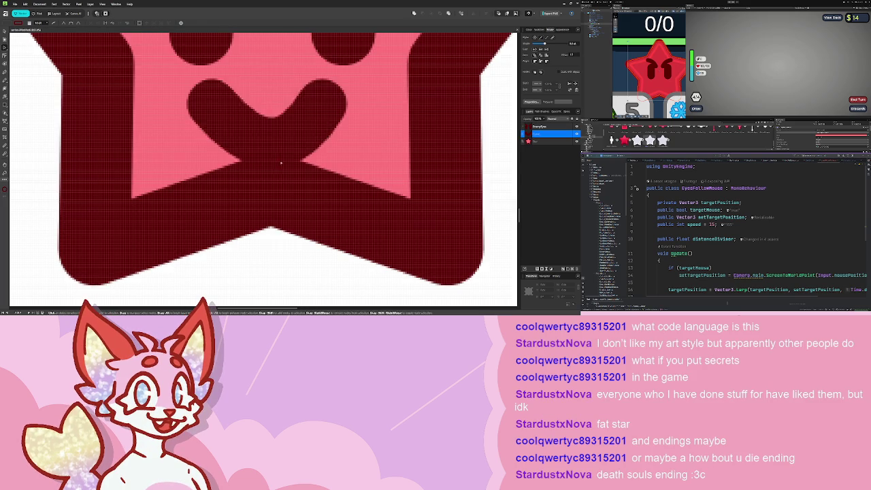
{"action": "key", "text": "ctrl+z"}
Marquee-select the star with its eyebrows and mouth, then drag it left.
{"action": "scroll", "coordinate": [290, 88], "scroll_direction": "down", "scroll_amount": 6}
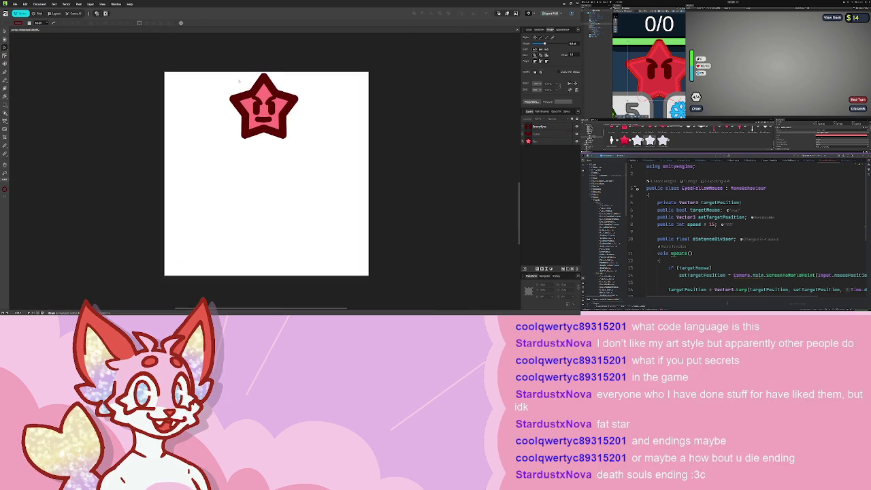
{"action": "scroll", "coordinate": [239, 80], "scroll_direction": "up", "scroll_amount": 4}
{"action": "scroll", "coordinate": [240, 113], "scroll_direction": "down", "scroll_amount": 1}
{"action": "scroll", "coordinate": [231, 109], "scroll_direction": "down", "scroll_amount": 2}
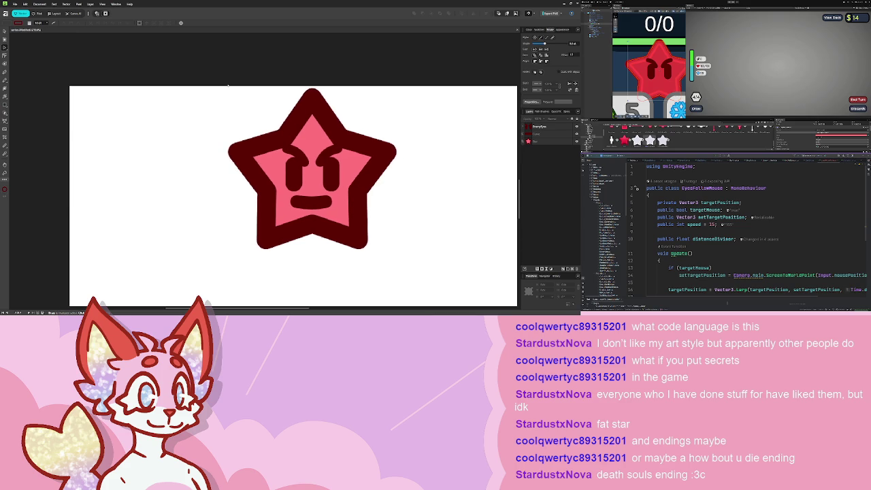
{"action": "mouse_move", "coordinate": [230, 70]}
{"action": "left_mouse_down"}
{"action": "mouse_move", "coordinate": [364, 196]}
{"action": "mouse_move", "coordinate": [350, 185]}
{"action": "left_mouse_up"}
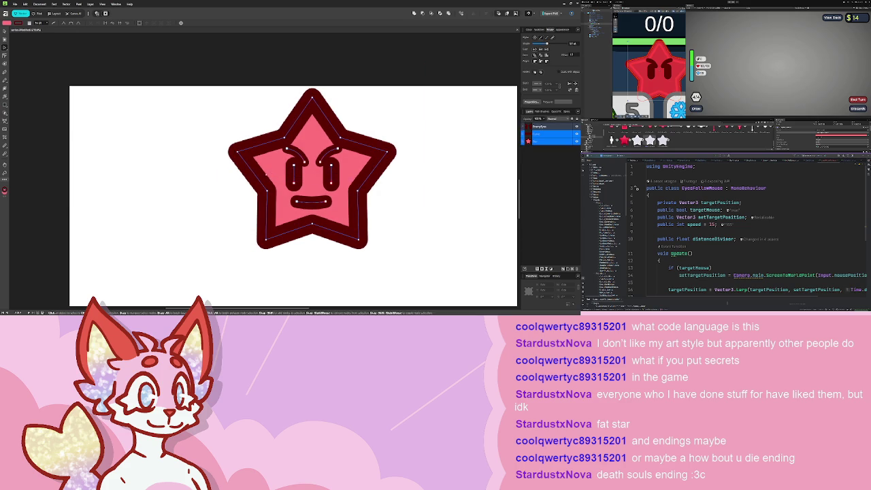
{"action": "left_click_drag", "start_coordinate": [210, 91], "coordinate": [406, 218]}
{"action": "left_click", "coordinate": [5, 30]}
{"action": "mouse_move", "coordinate": [320, 170]}
{"action": "left_mouse_down"}
{"action": "mouse_move", "coordinate": [162, 160]}
{"action": "mouse_move", "coordinate": [165, 170]}
{"action": "left_mouse_up"}
{"action": "left_click", "coordinate": [267, 181]}
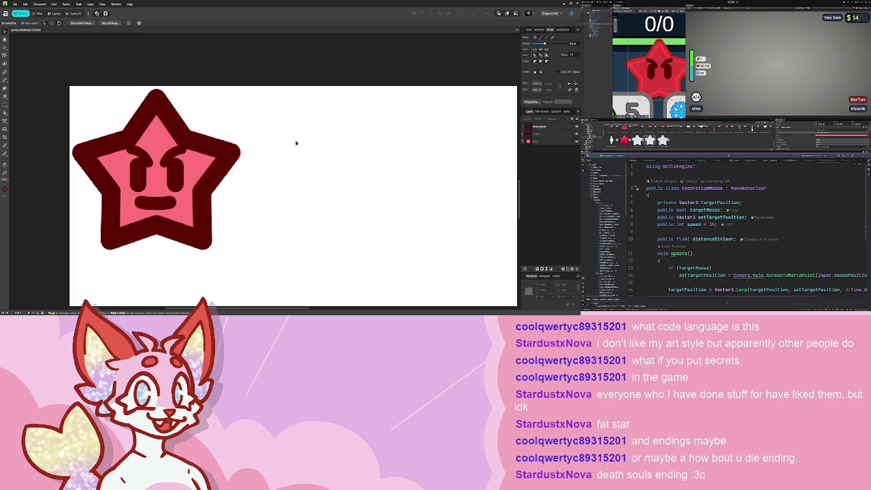
{"action": "scroll", "coordinate": [317, 119], "scroll_direction": "down", "scroll_amount": 1}
{"action": "scroll", "coordinate": [265, 197], "scroll_direction": "up", "scroll_amount": 5}
{"action": "scroll", "coordinate": [280, 68], "scroll_direction": "down", "scroll_amount": 1}
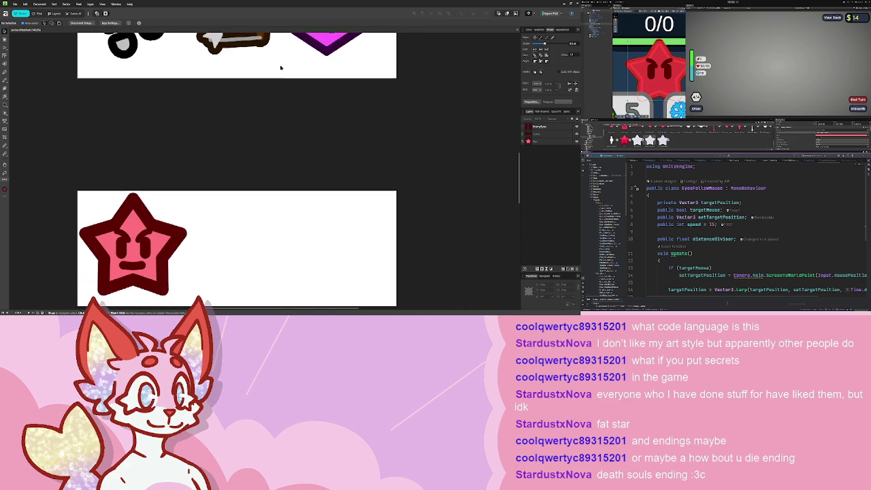
{"action": "scroll", "coordinate": [300, 88], "scroll_direction": "up", "scroll_amount": 4}
{"action": "scroll", "coordinate": [320, 101], "scroll_direction": "up", "scroll_amount": 3}
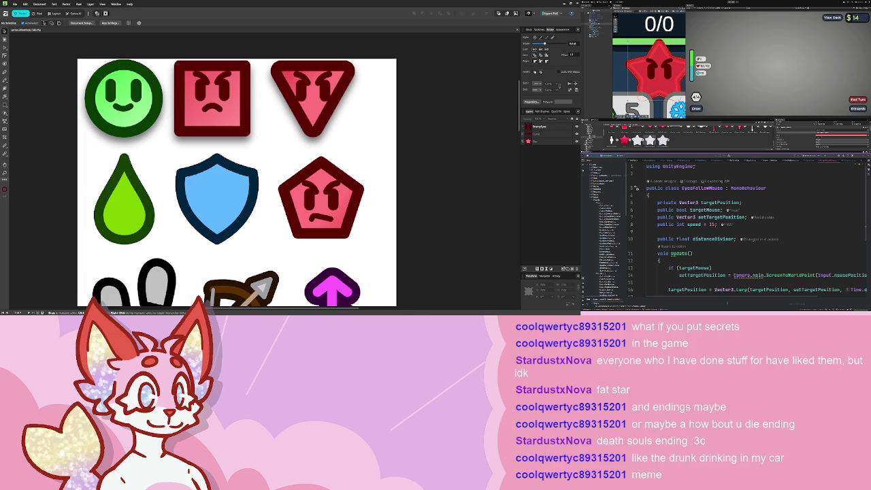
{"action": "scroll", "coordinate": [400, 223], "scroll_direction": "down", "scroll_amount": 2}
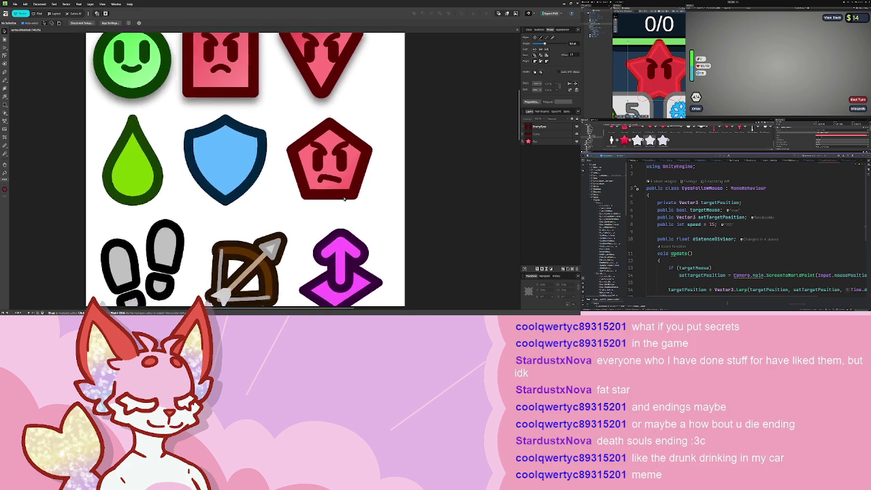
{"action": "scroll", "coordinate": [399, 223], "scroll_direction": "up", "scroll_amount": 2}
{"action": "left_click_drag", "start_coordinate": [276, 162], "coordinate": [369, 249]}
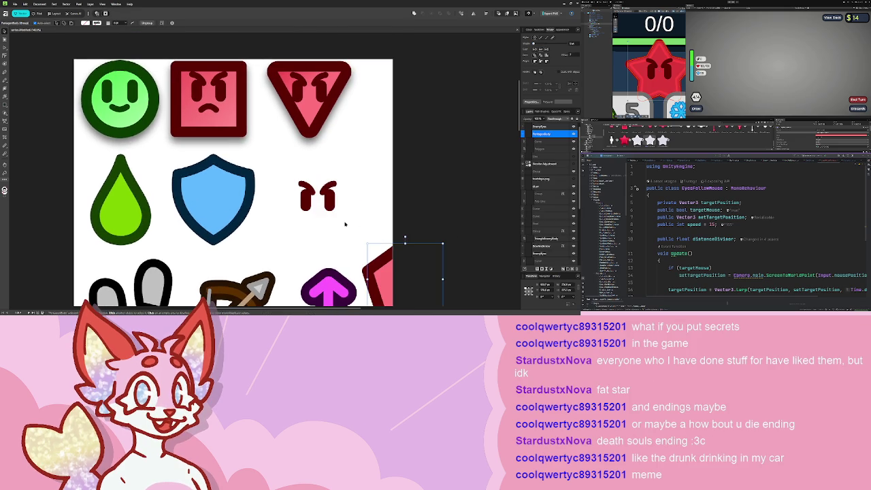
{"action": "key", "text": "ctrl+z"}
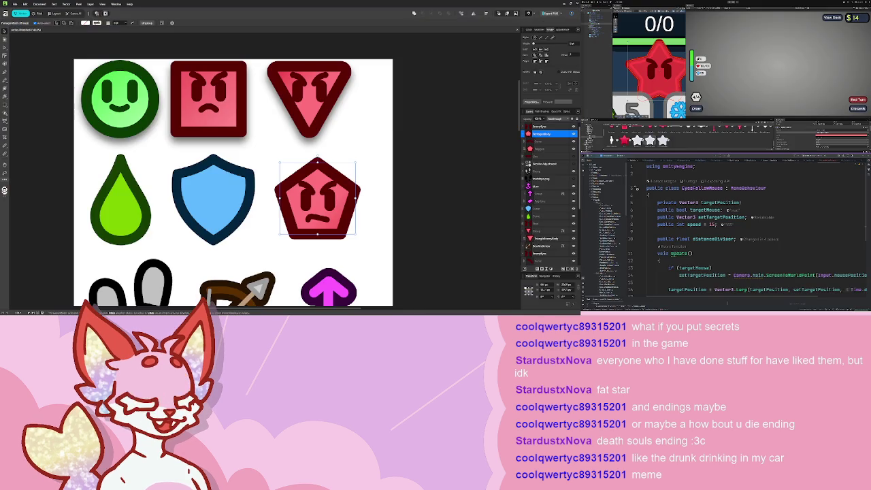
{"action": "left_click_drag", "start_coordinate": [286, 146], "coordinate": [396, 249]}
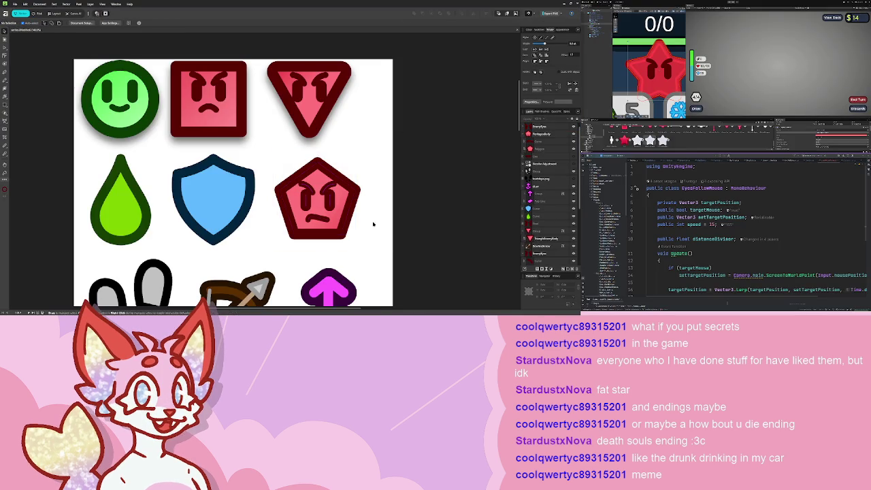
{"action": "scroll", "coordinate": [307, 224], "scroll_direction": "down", "scroll_amount": 3}
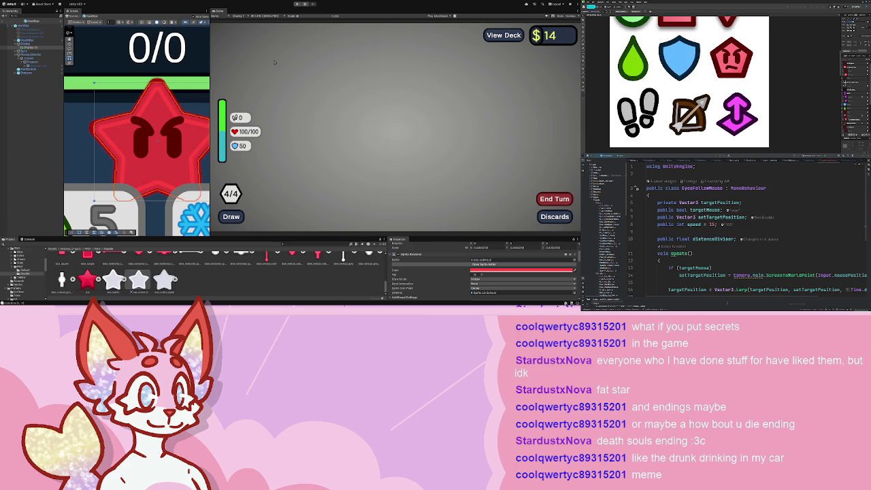
{"action": "key", "text": "ctrl+p"}
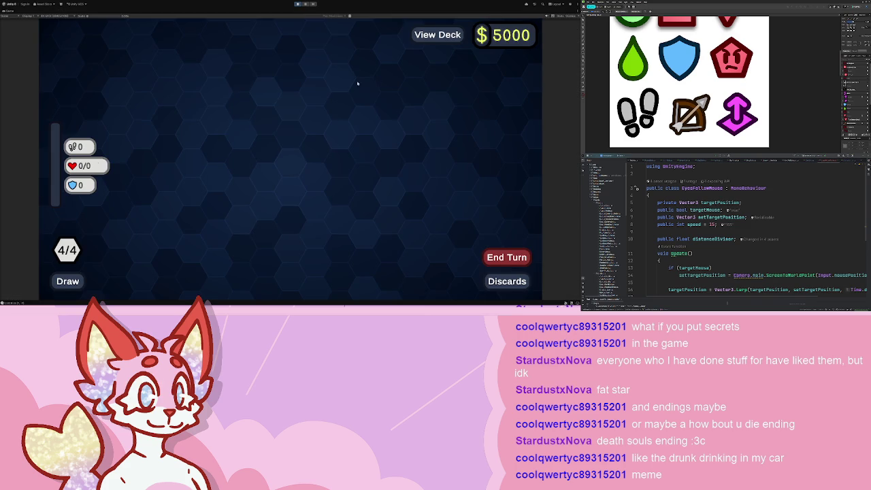
{"action": "left_click", "coordinate": [288, 243]}
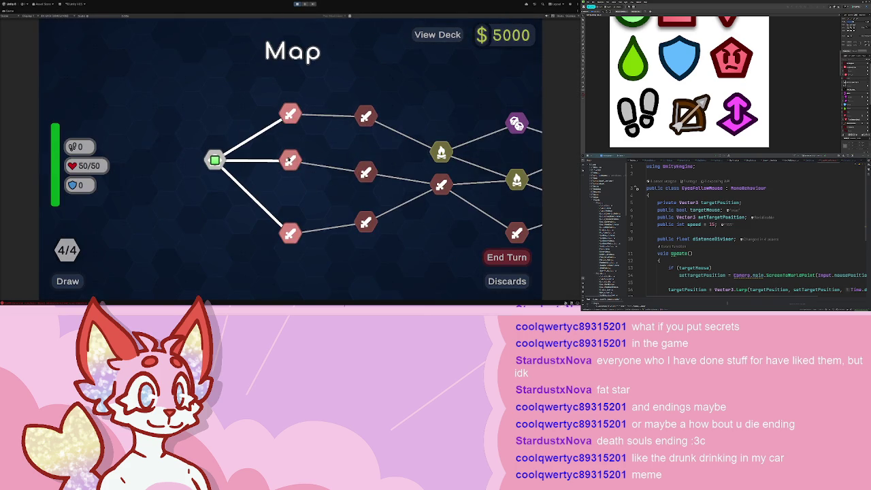
{"action": "left_click", "coordinate": [290, 160]}
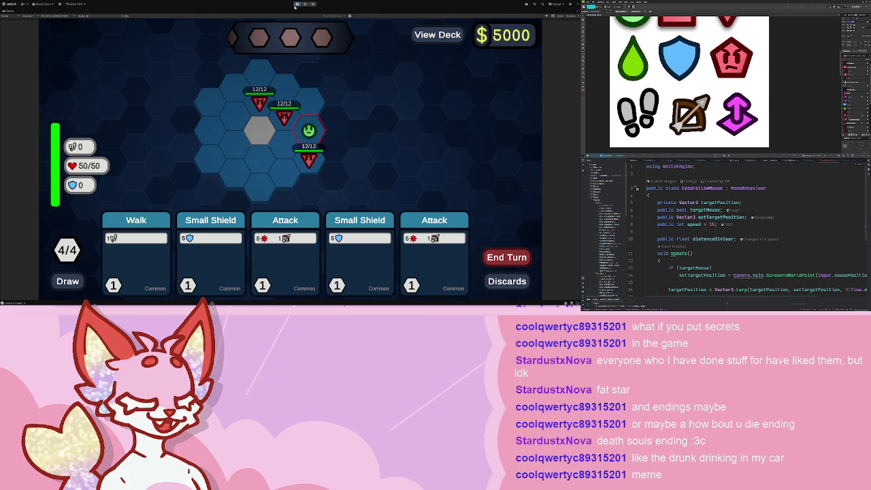
{"action": "left_click", "coordinate": [297, 5]}
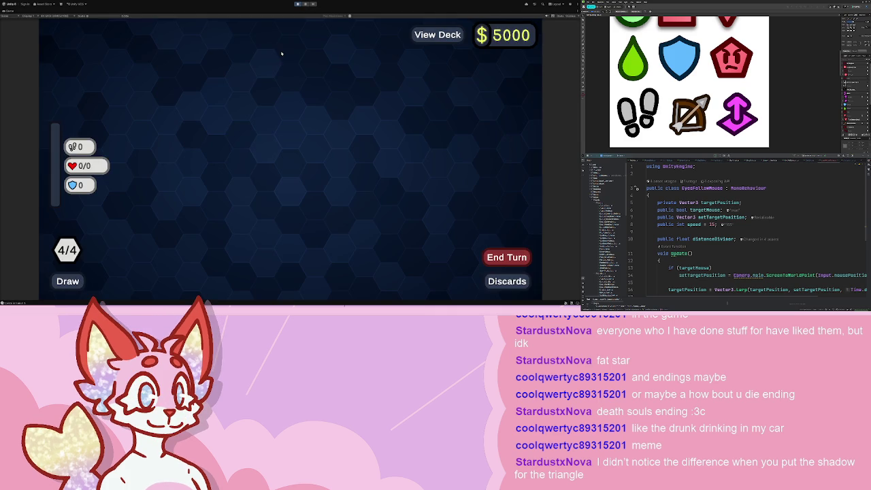
{"action": "left_click", "coordinate": [291, 243]}
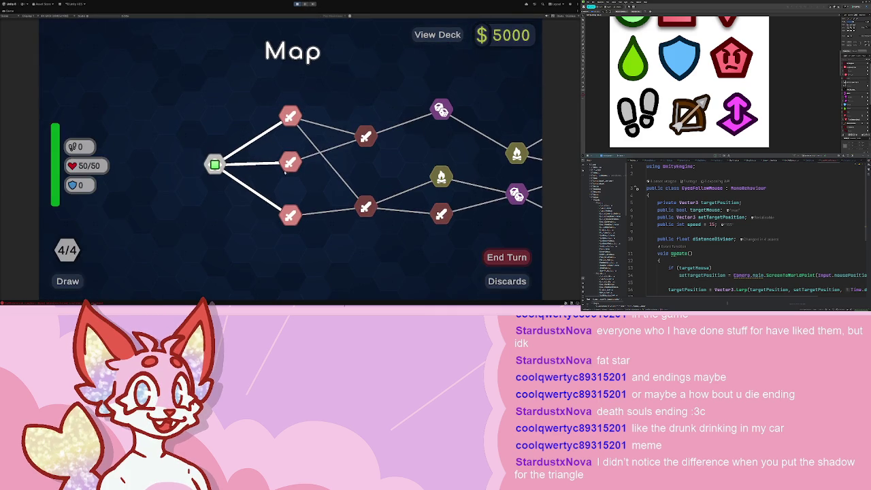
{"action": "left_click", "coordinate": [289, 163]}
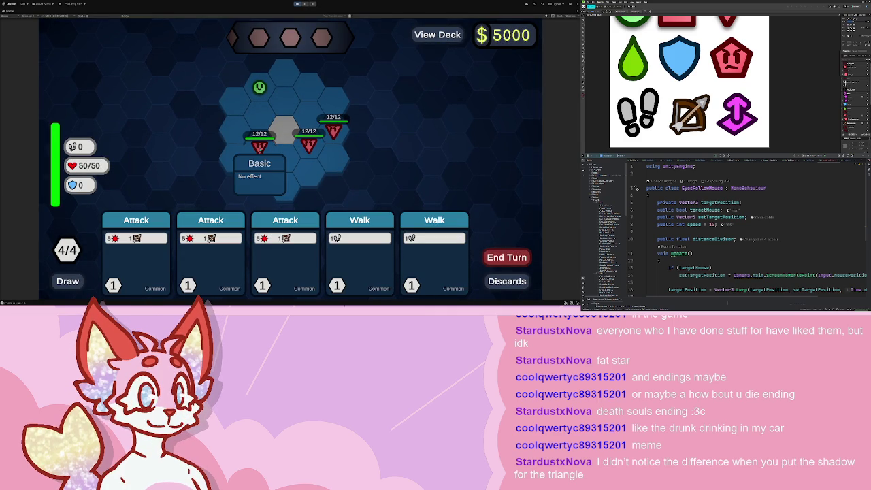
{"action": "mouse_move", "coordinate": [262, 146]}
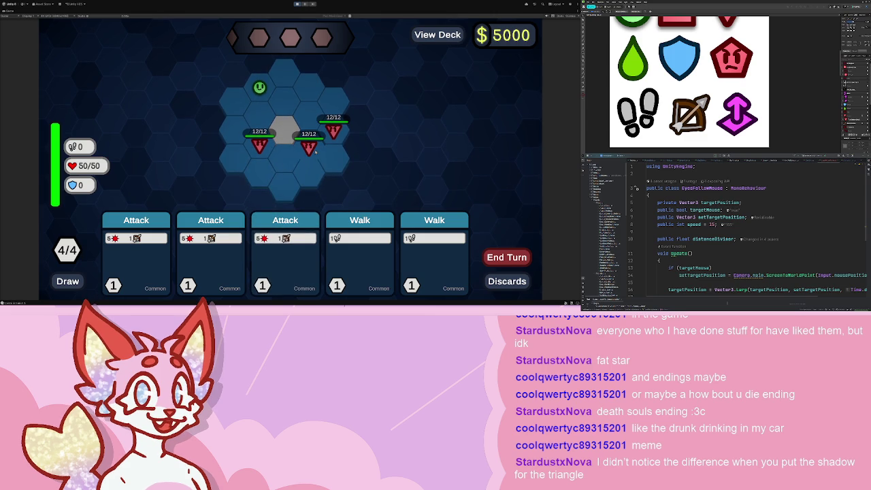
{"action": "mouse_move", "coordinate": [316, 153]}
{"action": "left_click", "coordinate": [296, 5]}
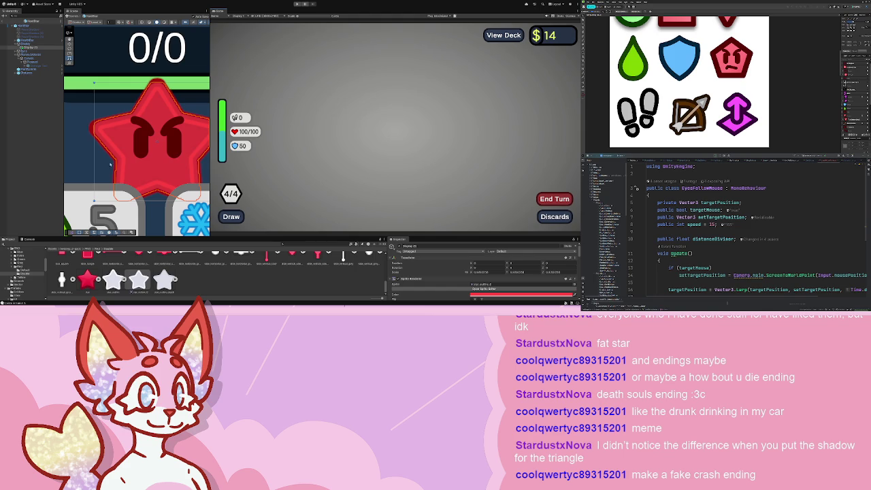
Combine the star layer and its face layers into one group named StarBody.
{"action": "scroll", "coordinate": [170, 111], "scroll_direction": "down", "scroll_amount": 4}
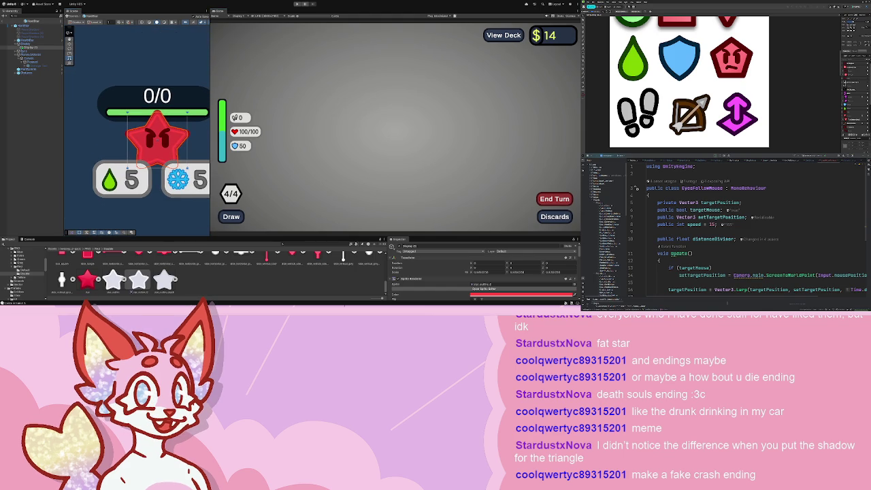
{"action": "scroll", "coordinate": [304, 160], "scroll_direction": "down", "scroll_amount": 5}
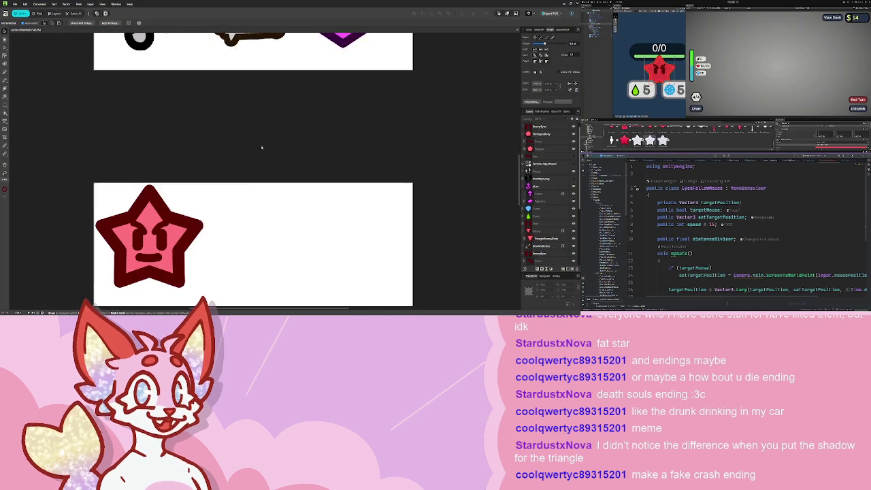
{"action": "left_click", "coordinate": [170, 146]}
{"action": "left_click", "coordinate": [550, 142]}
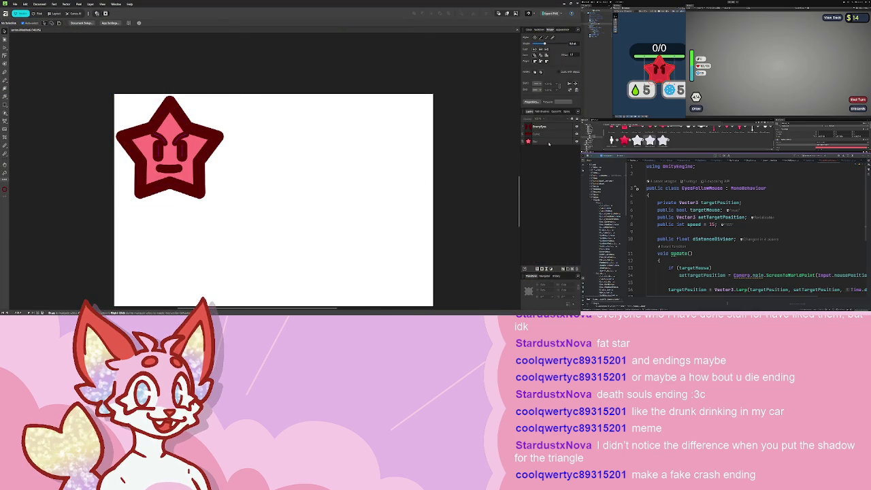
{"action": "scroll", "coordinate": [372, 184], "scroll_direction": "down", "scroll_amount": 2}
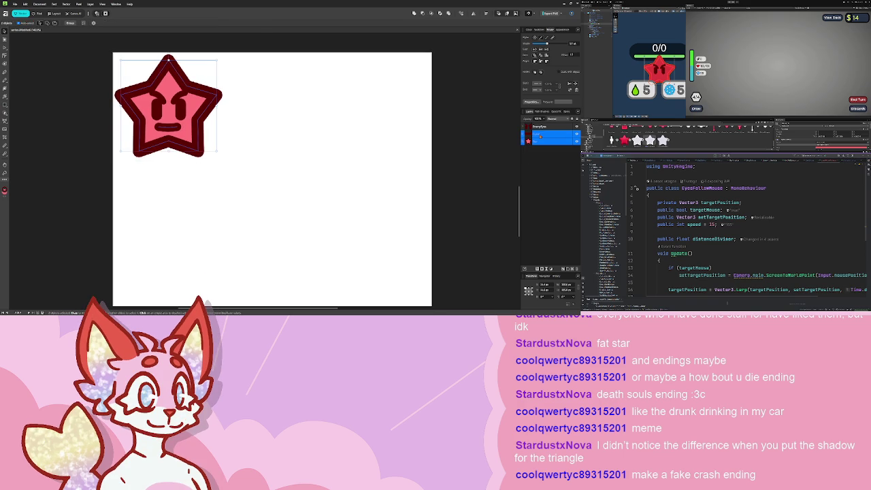
{"action": "key", "text": "ctrl+e"}
{"action": "left_click", "coordinate": [523, 134]}
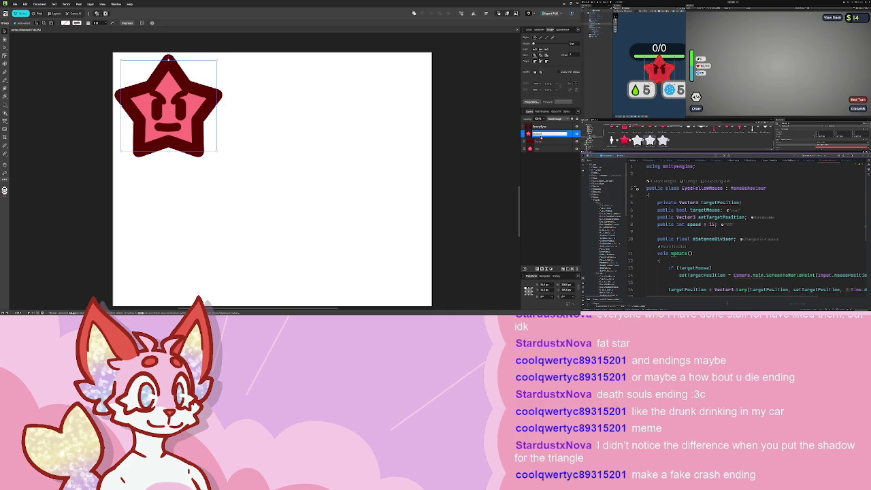
{"action": "key", "text": "Return"}
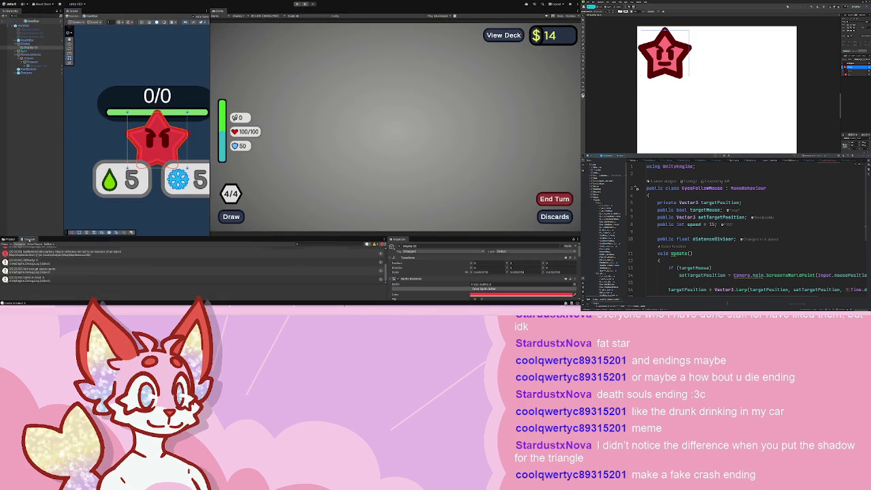
Open Prefabs > Entities and inspect the SquareBoy prefab's Eyes object.
{"action": "scroll", "coordinate": [24, 273], "scroll_direction": "down", "scroll_amount": 5}
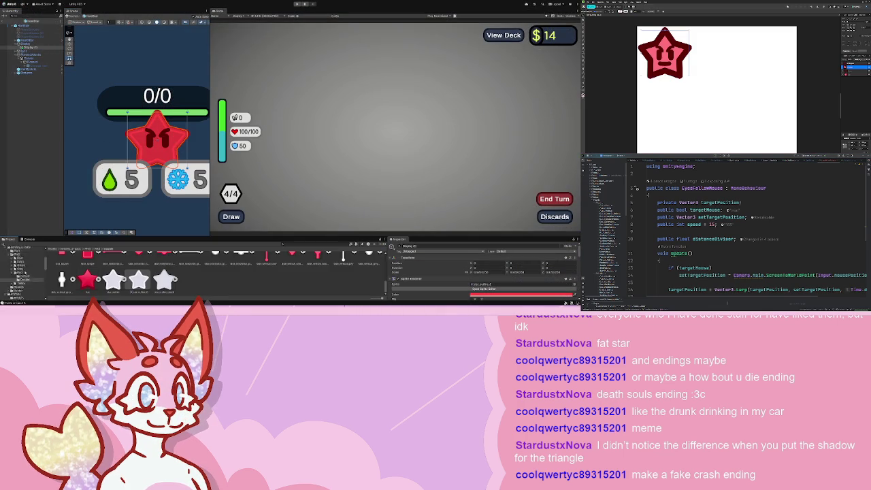
{"action": "left_click", "coordinate": [21, 268]}
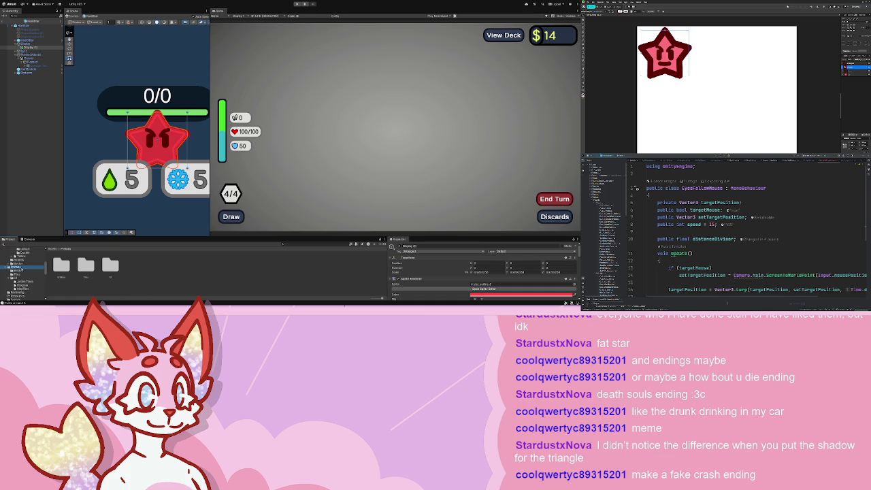
{"action": "left_click", "coordinate": [22, 271]}
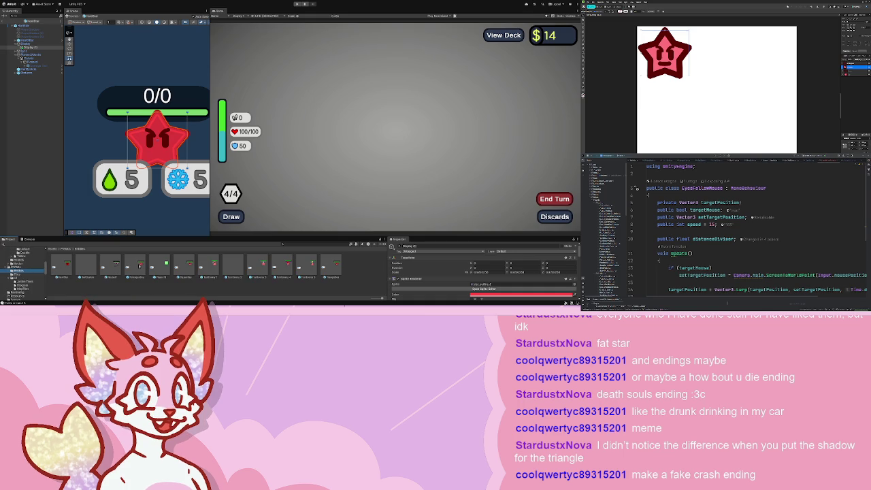
{"action": "double_click", "coordinate": [184, 264]}
{"action": "scroll", "coordinate": [158, 123], "scroll_direction": "up", "scroll_amount": 2}
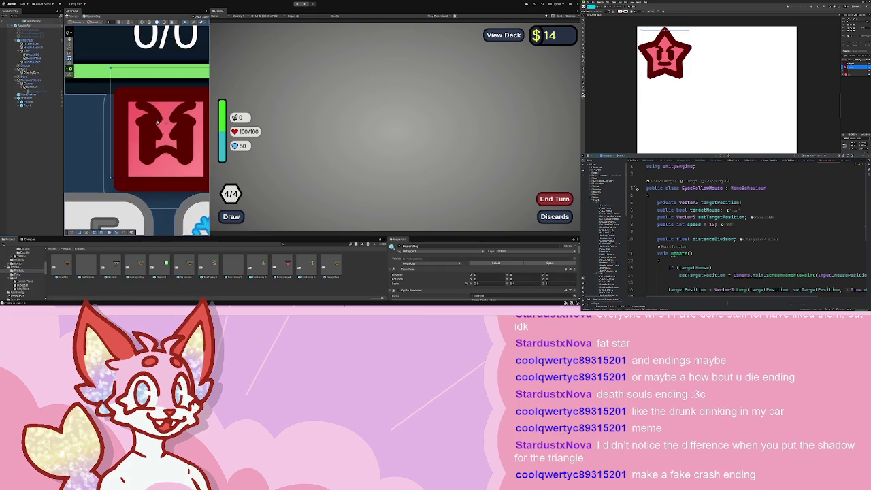
{"action": "scroll", "coordinate": [158, 122], "scroll_direction": "up", "scroll_amount": 2}
{"action": "left_click", "coordinate": [31, 76]}
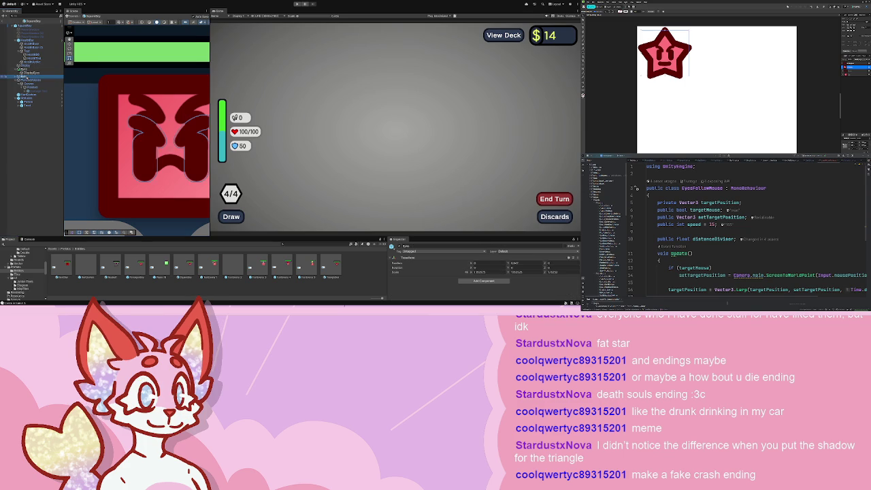
{"action": "left_click", "coordinate": [45, 110]}
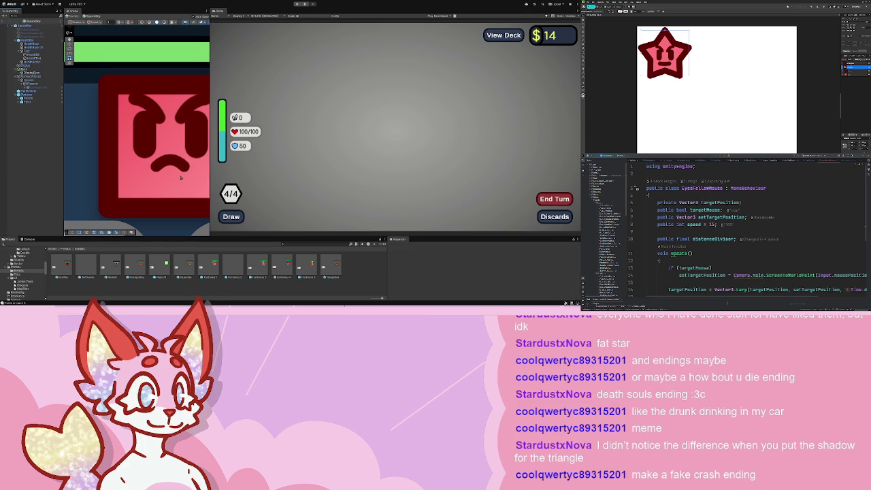
Inspect TriangleBoy's Eyes object, then open the HealthBar prefab.
{"action": "double_click", "coordinate": [331, 265]}
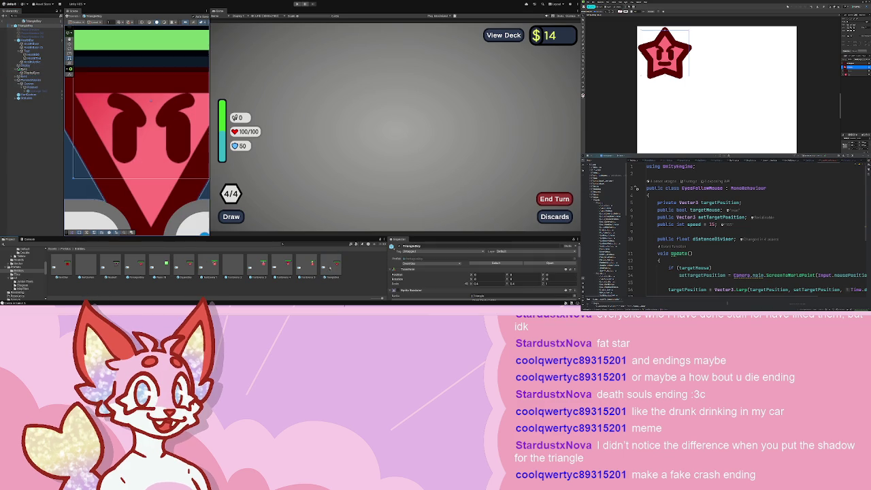
{"action": "left_click", "coordinate": [33, 77]}
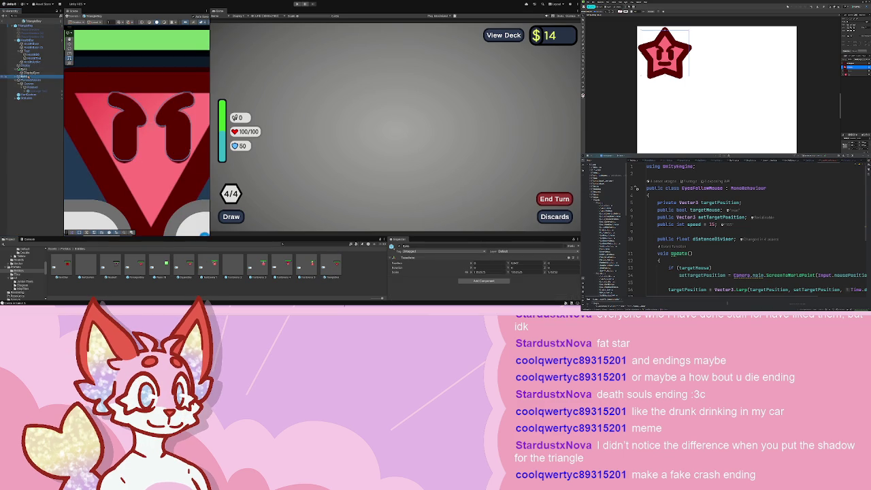
{"action": "left_click", "coordinate": [53, 102]}
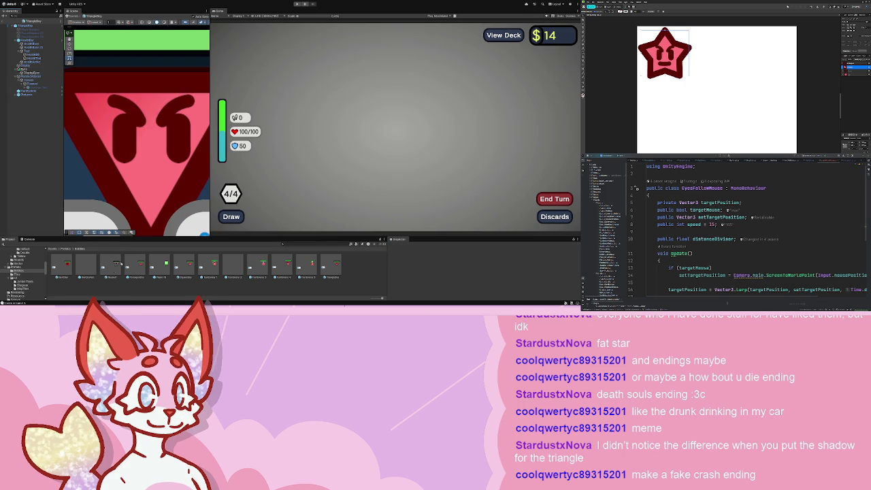
{"action": "double_click", "coordinate": [112, 266]}
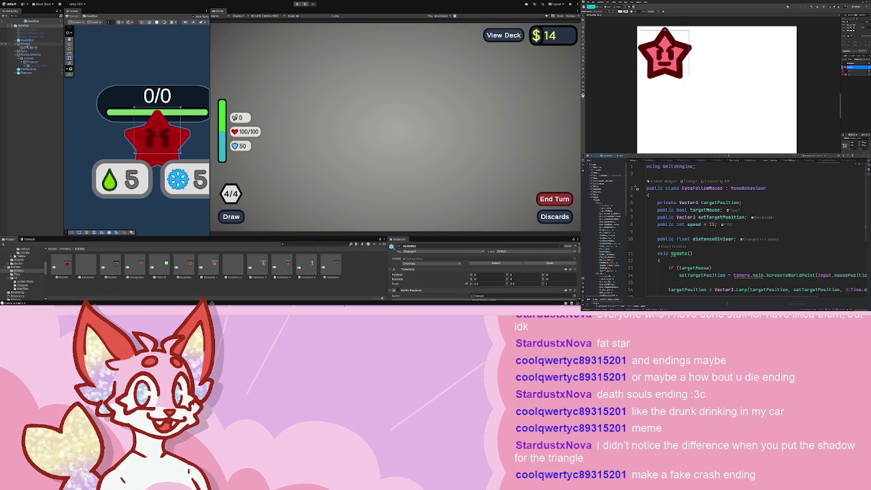
Inspect the pink star sprite in the Scene view, then run the game in Play mode.
{"action": "left_click", "coordinate": [148, 113]}
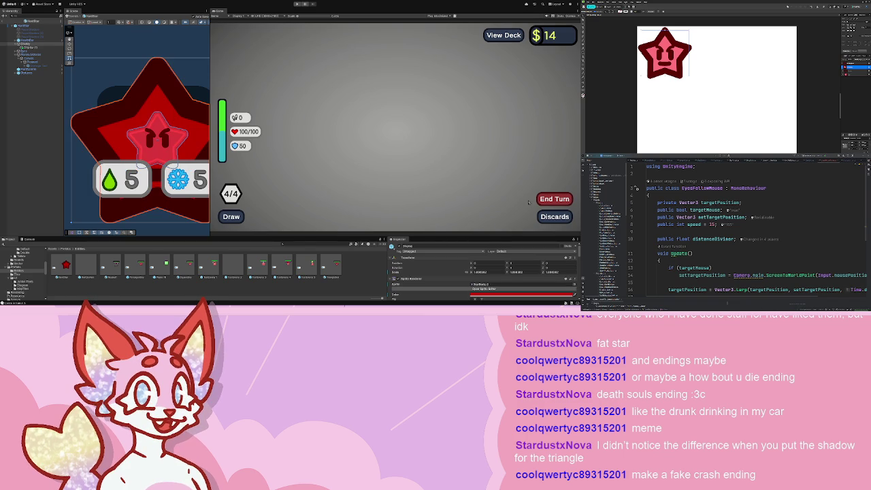
{"action": "left_click", "coordinate": [28, 44]}
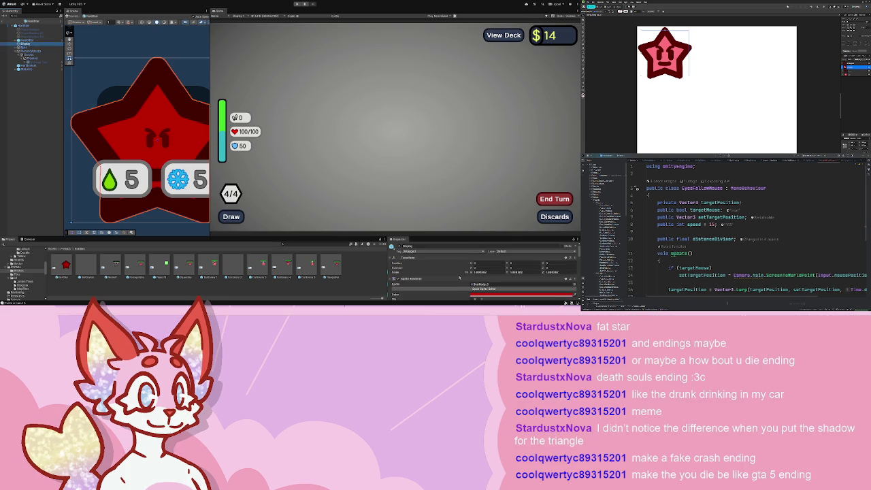
{"action": "scroll", "coordinate": [459, 276], "scroll_direction": "down", "scroll_amount": 3}
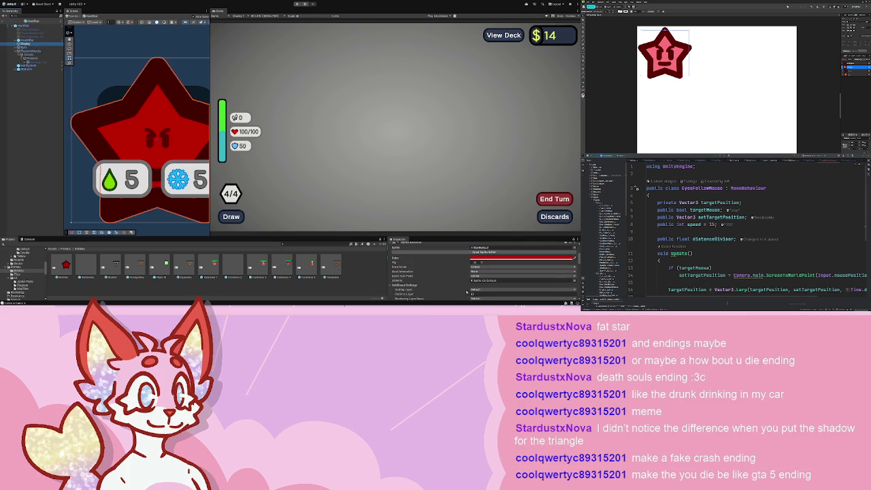
{"action": "scroll", "coordinate": [468, 259], "scroll_direction": "up", "scroll_amount": 3}
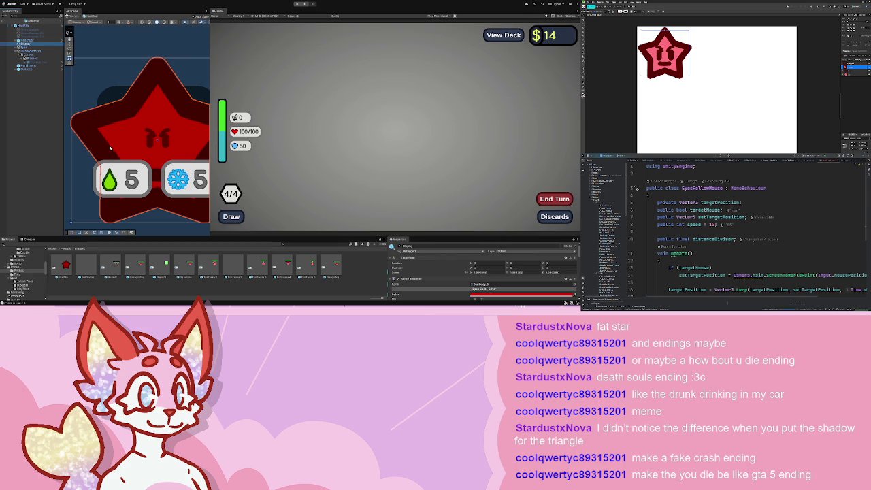
{"action": "scroll", "coordinate": [147, 146], "scroll_direction": "down", "scroll_amount": 5}
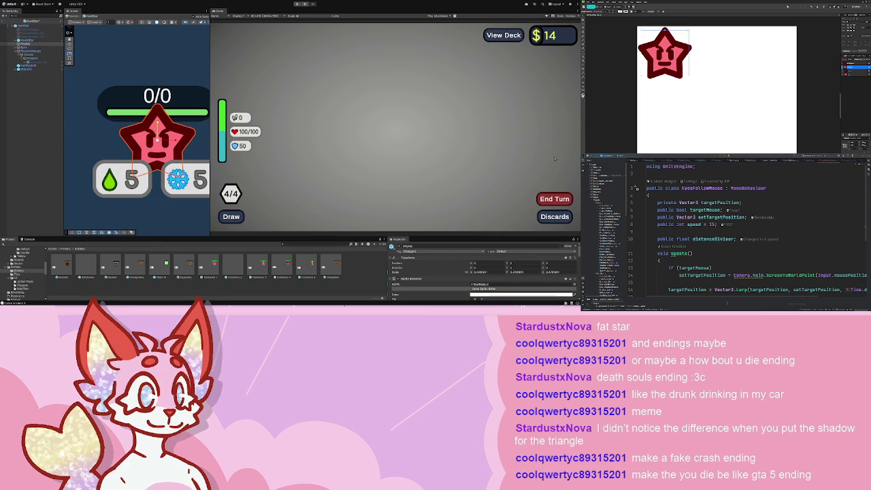
{"action": "left_click", "coordinate": [81, 82]}
{"action": "scroll", "coordinate": [95, 75], "scroll_direction": "down", "scroll_amount": 5}
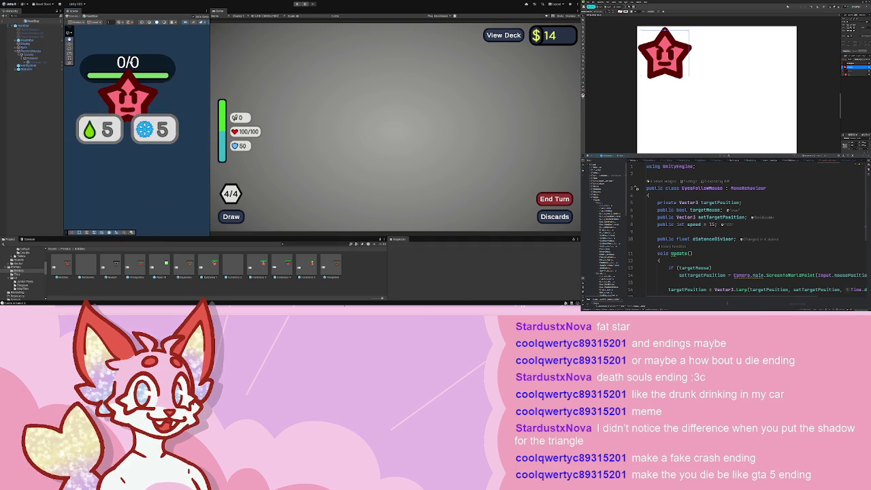
{"action": "scroll", "coordinate": [116, 68], "scroll_direction": "up", "scroll_amount": 5}
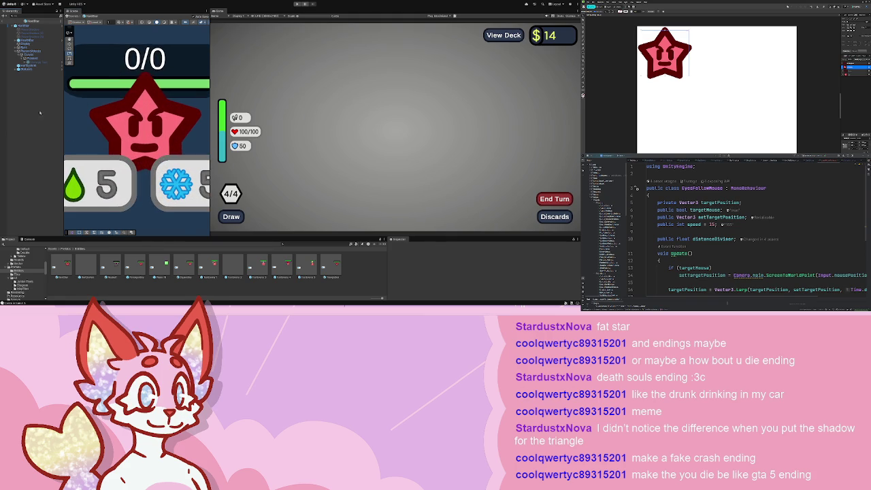
{"action": "left_click", "coordinate": [298, 4]}
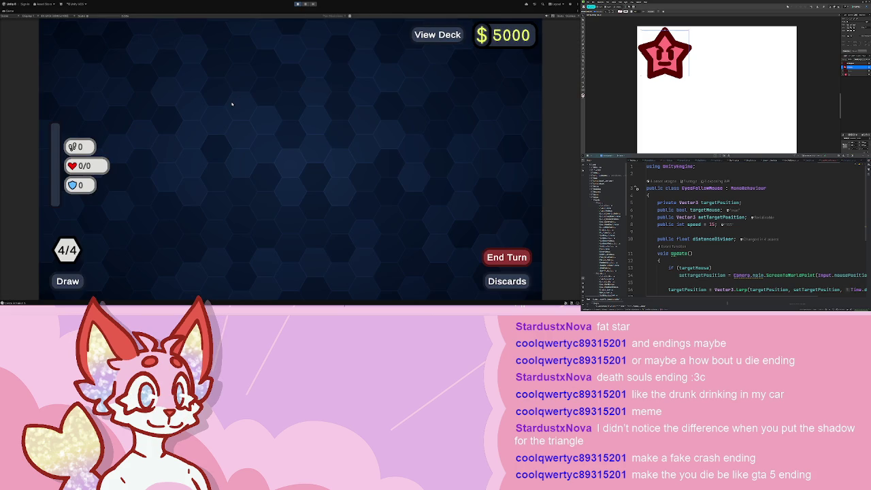
Stop play, select a child object in the Hierarchy, and restart the game.
{"action": "left_click", "coordinate": [297, 5]}
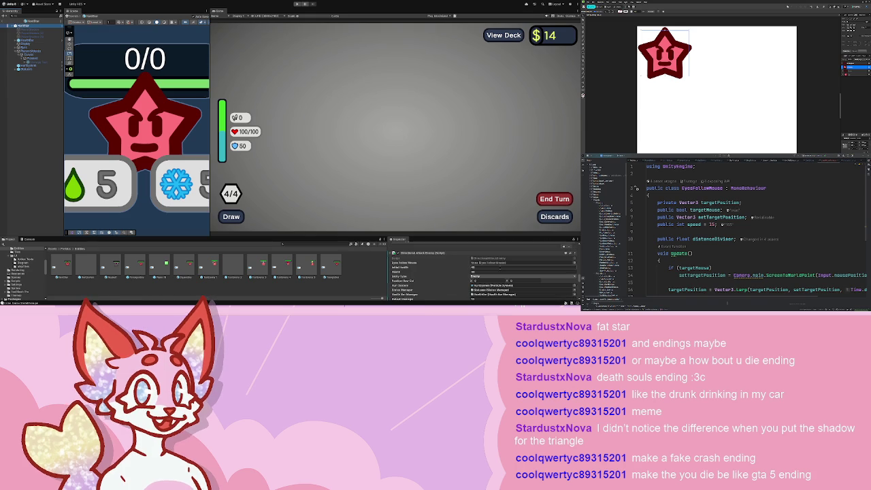
{"action": "left_click", "coordinate": [17, 50]}
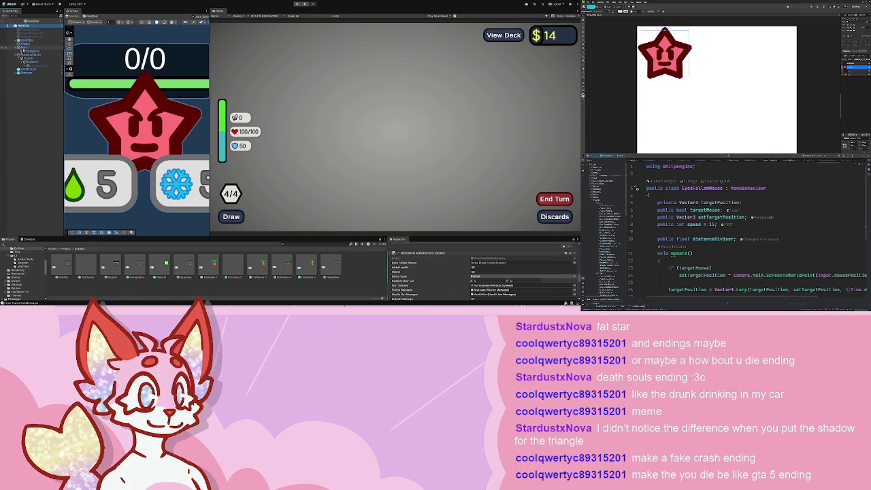
{"action": "left_click", "coordinate": [27, 52]}
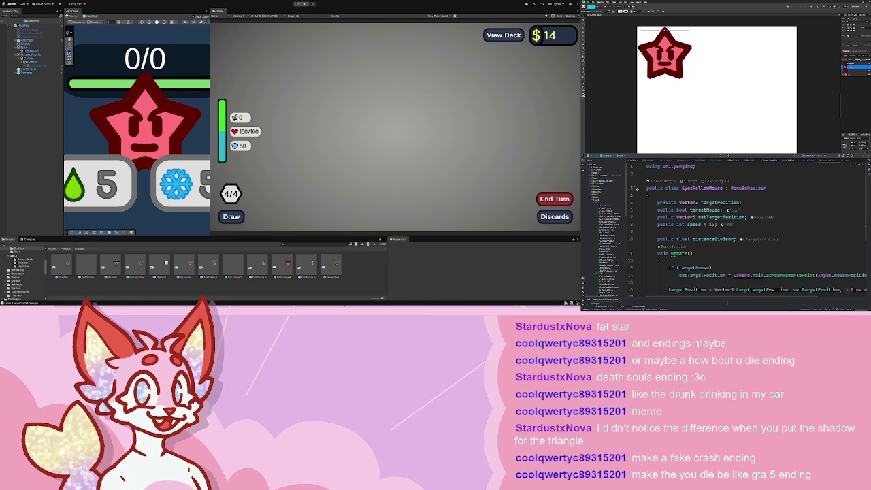
{"action": "left_click", "coordinate": [296, 3]}
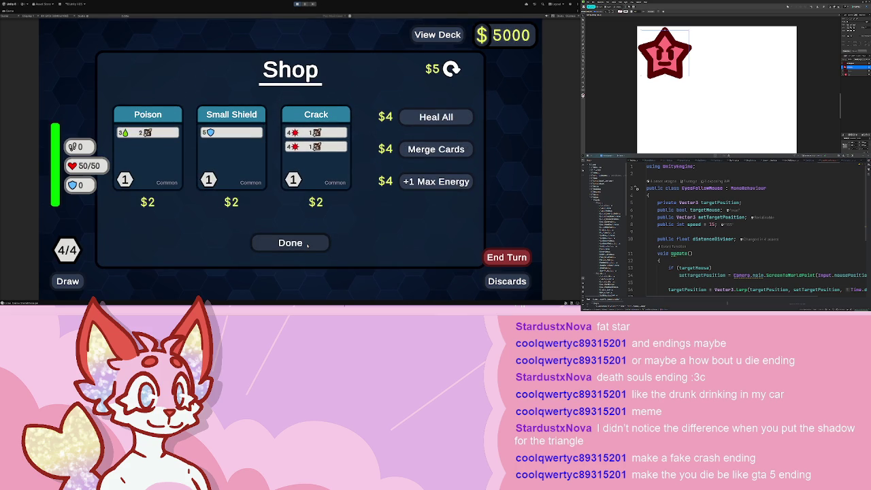
Buy the Poison and Crack cards in the shop and continue to the map.
{"action": "left_click", "coordinate": [316, 146]}
{"action": "left_click", "coordinate": [148, 146]}
{"action": "left_click", "coordinate": [290, 243]}
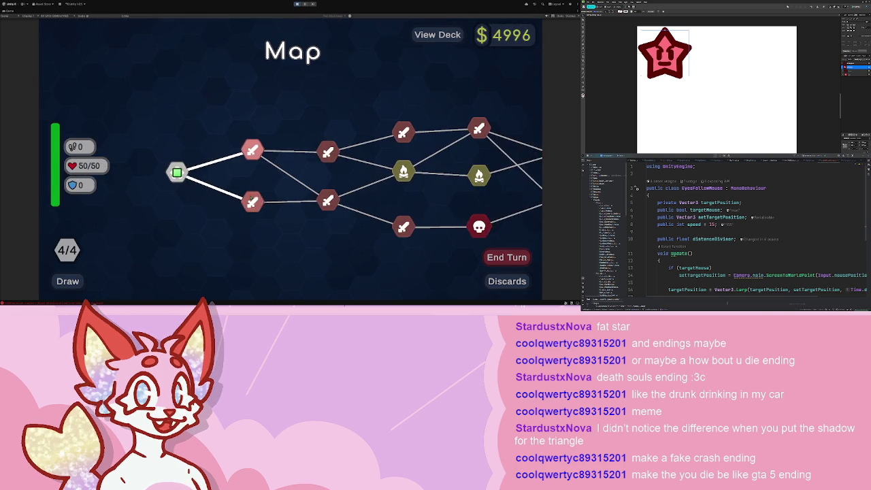
In the first battle, walk down, poison and double-attack the star, then Small Shield.
{"action": "left_click", "coordinate": [252, 202]}
{"action": "left_click", "coordinate": [253, 238]}
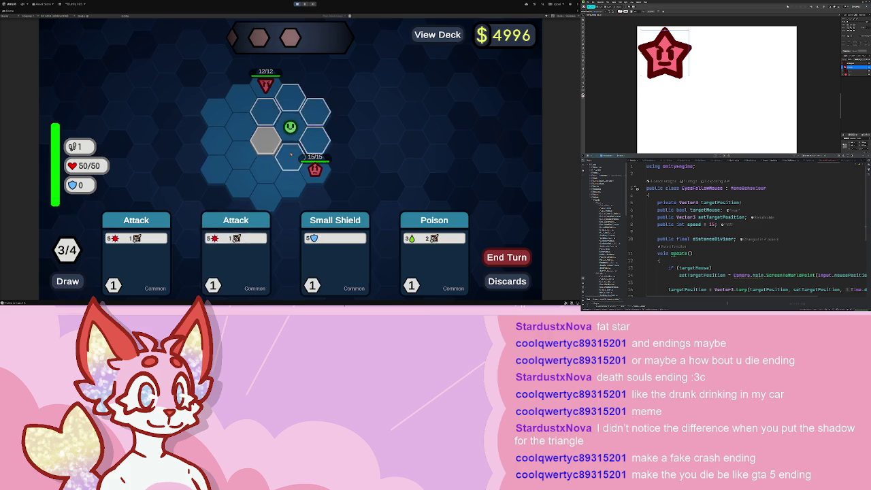
{"action": "left_click", "coordinate": [290, 155]}
{"action": "left_click", "coordinate": [434, 252]}
{"action": "left_click", "coordinate": [315, 167]}
{"action": "left_click", "coordinate": [285, 252]}
{"action": "left_click", "coordinate": [315, 166]}
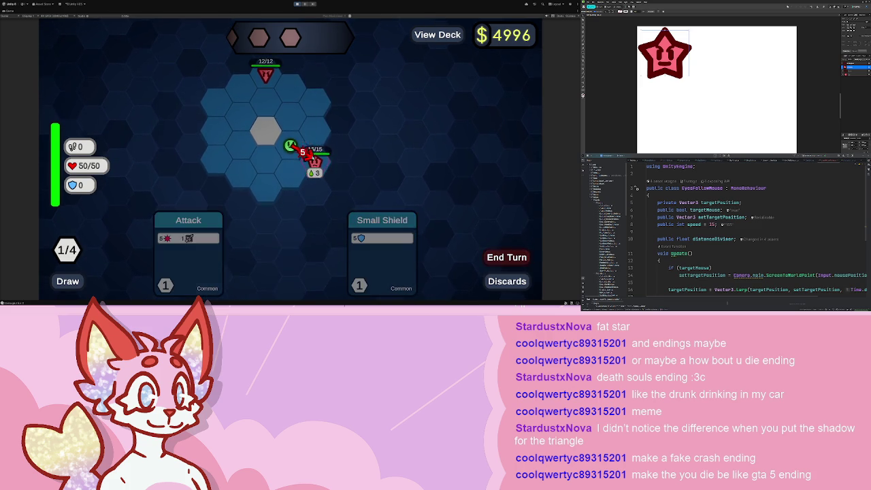
{"action": "left_click", "coordinate": [188, 252]}
{"action": "left_click", "coordinate": [316, 163]}
{"action": "left_click", "coordinate": [507, 256]}
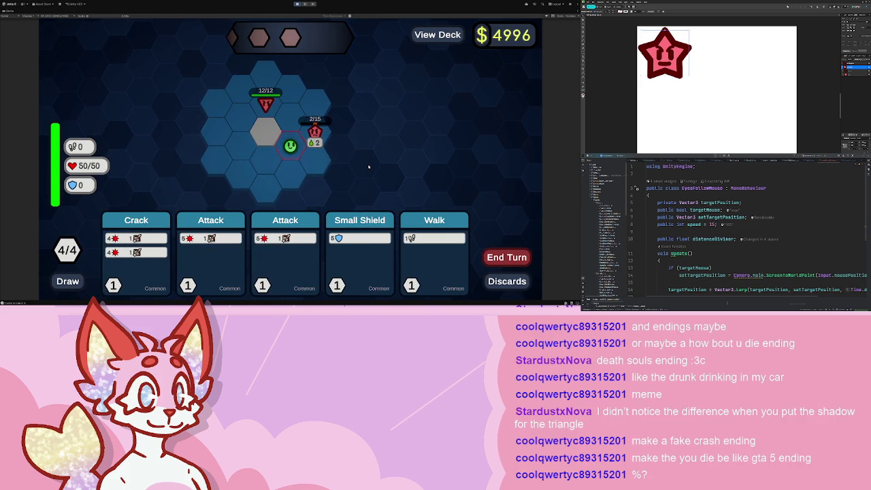
Walk up beside the triangle, play Crack and Attack, and end the turn.
{"action": "left_click", "coordinate": [423, 243]}
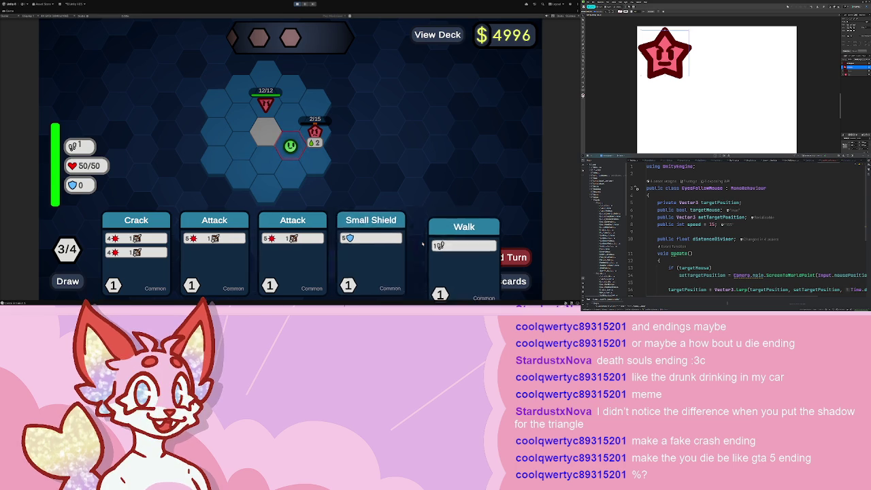
{"action": "left_click", "coordinate": [290, 122]}
{"action": "left_click", "coordinate": [136, 252]}
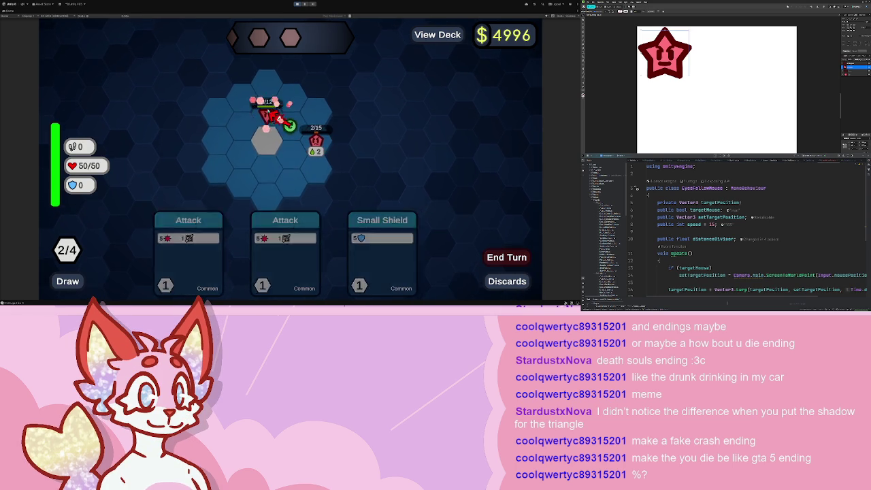
{"action": "left_click", "coordinate": [285, 259]}
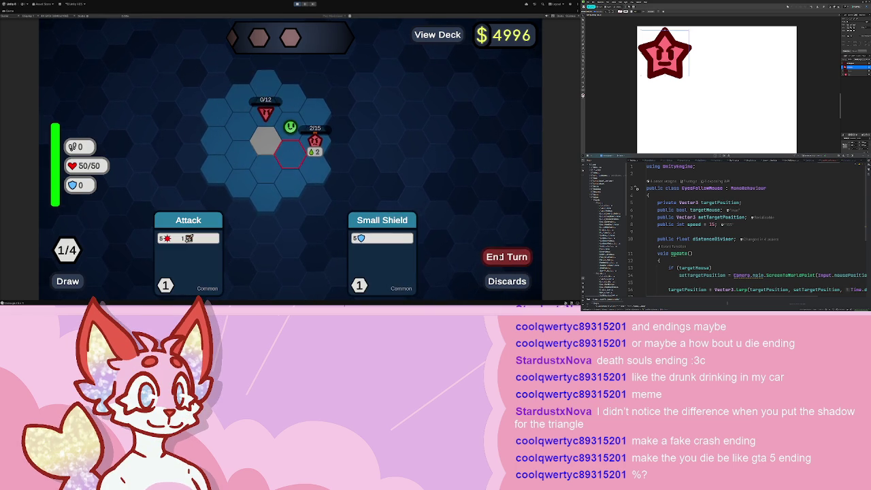
{"action": "left_click", "coordinate": [500, 256]}
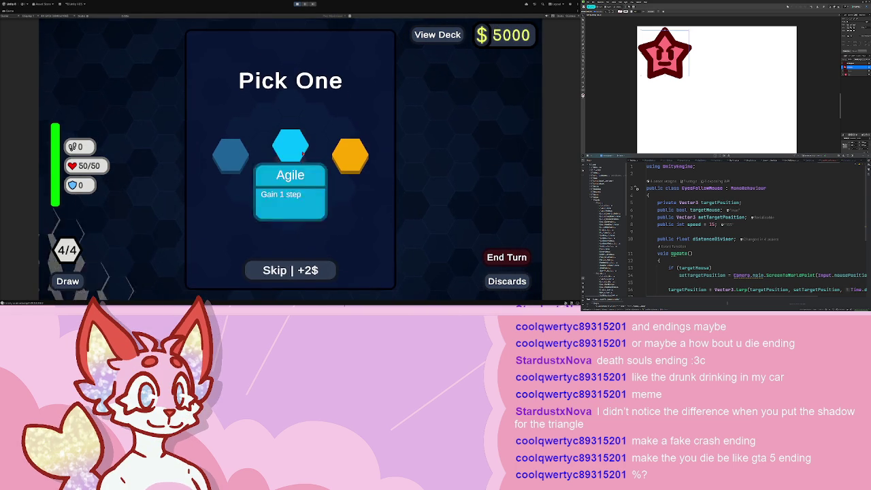
Take and place the orange hex reward, buy Smash, and return to the map.
{"action": "left_click", "coordinate": [350, 154]}
{"action": "left_click", "coordinate": [243, 152]}
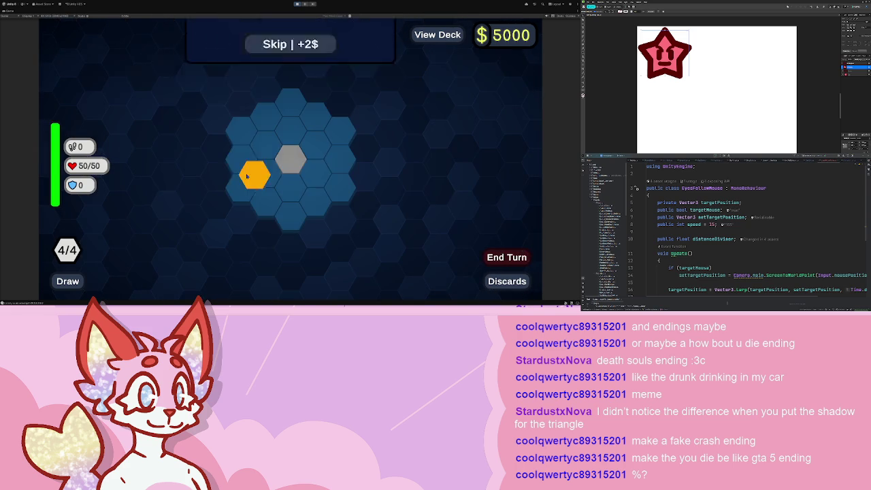
{"action": "left_click", "coordinate": [297, 162]}
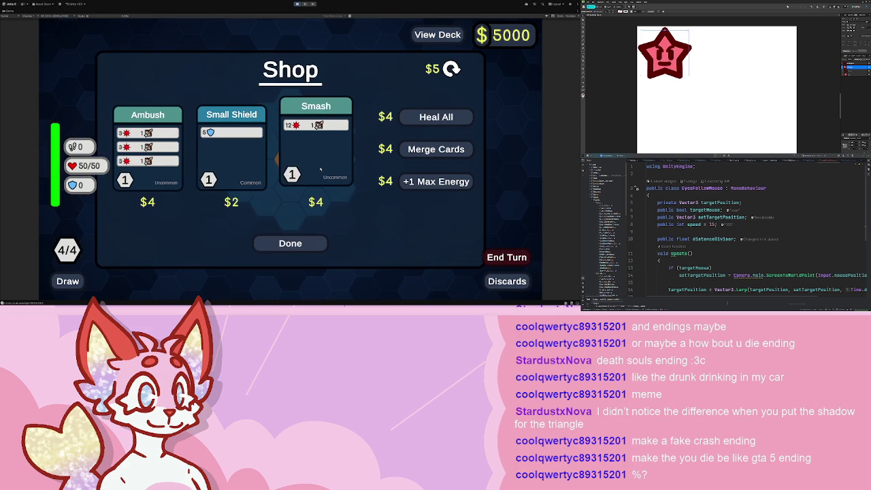
{"action": "left_click", "coordinate": [324, 167]}
{"action": "left_click", "coordinate": [303, 244]}
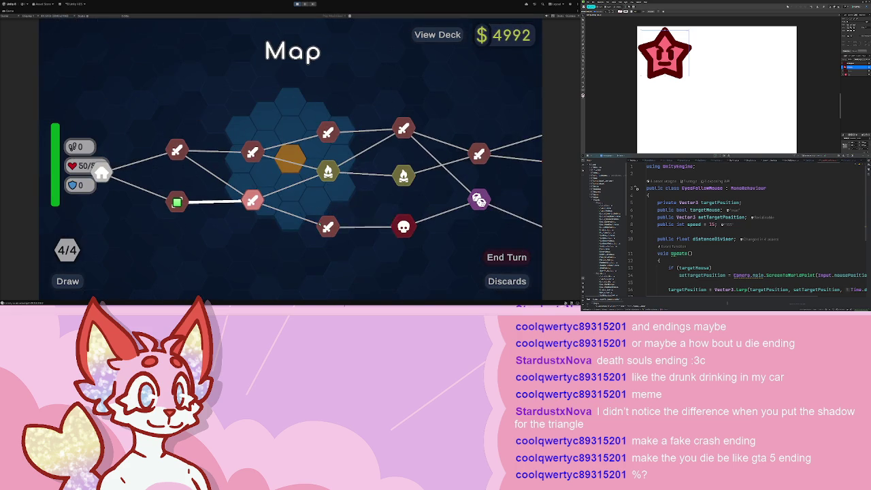
In the next battle, Poison and Crack the star, move up a hex, end the turn.
{"action": "left_click", "coordinate": [258, 203]}
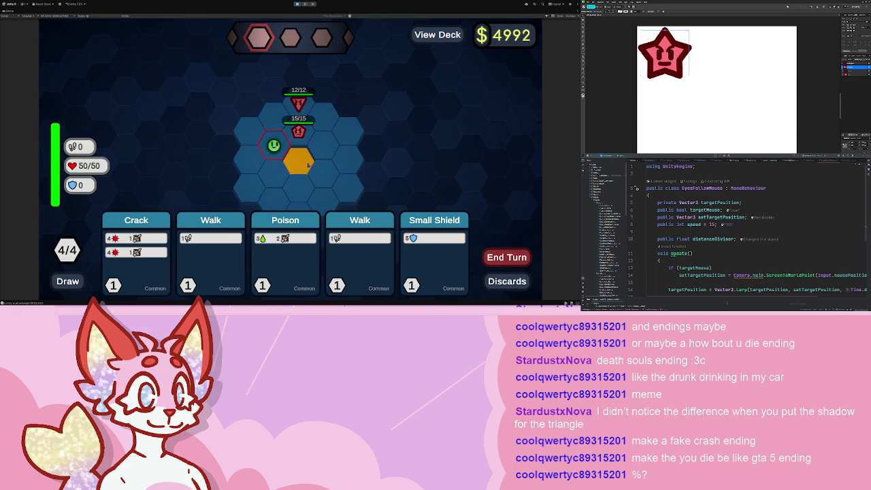
{"action": "left_click", "coordinate": [286, 231]}
{"action": "left_click", "coordinate": [298, 131]}
{"action": "left_click", "coordinate": [137, 232]}
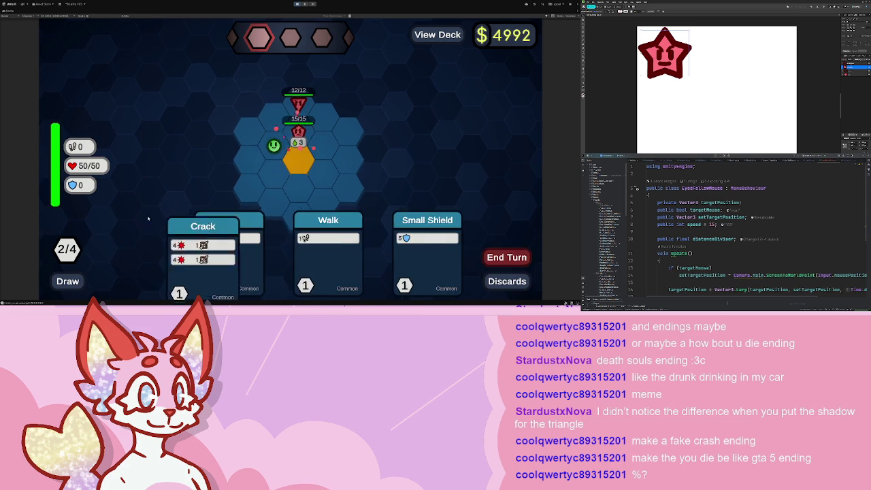
{"action": "left_click", "coordinate": [301, 129]}
{"action": "left_click", "coordinate": [285, 245]}
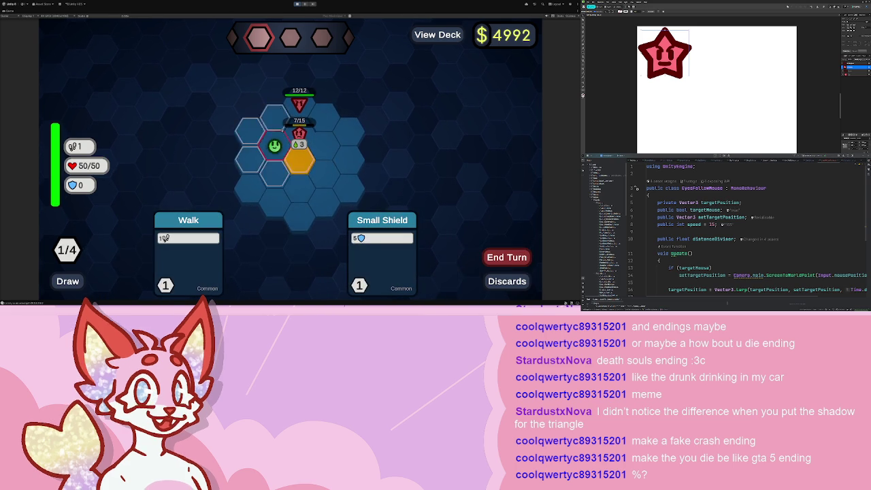
{"action": "left_click", "coordinate": [507, 257]}
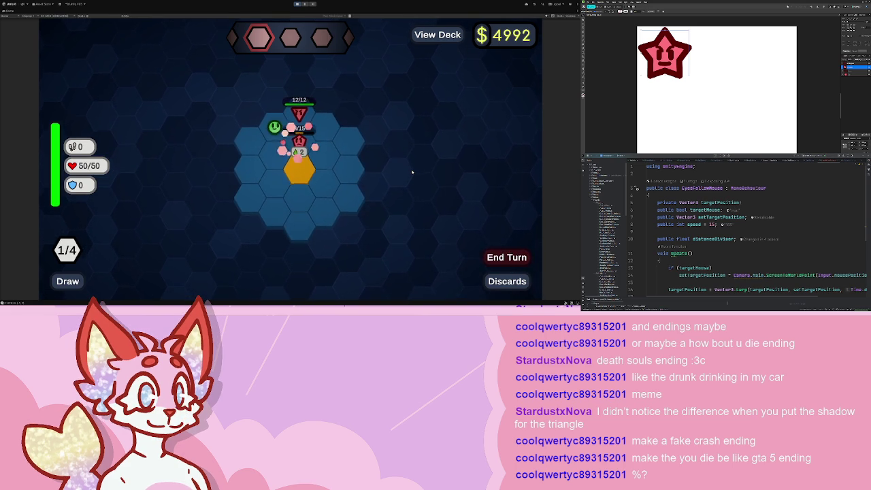
Ambush the star, attack the triangle twice, and finish the battle.
{"action": "left_click", "coordinate": [358, 224]}
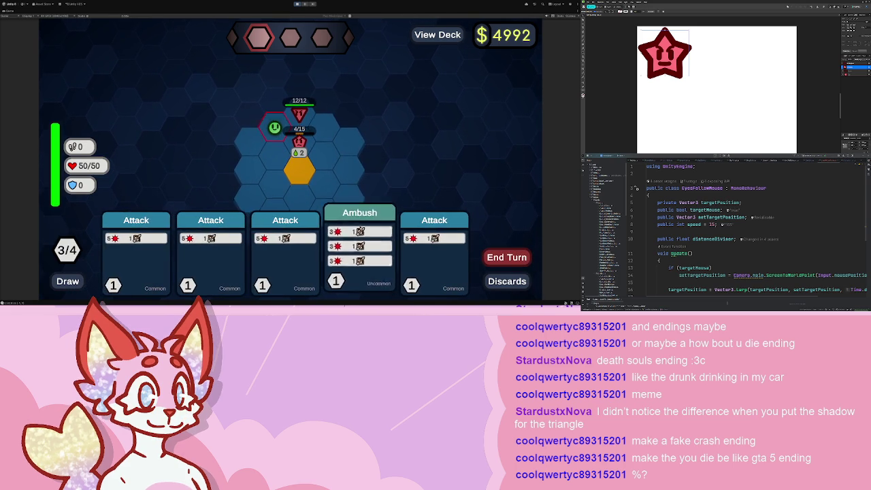
{"action": "left_click", "coordinate": [306, 132]}
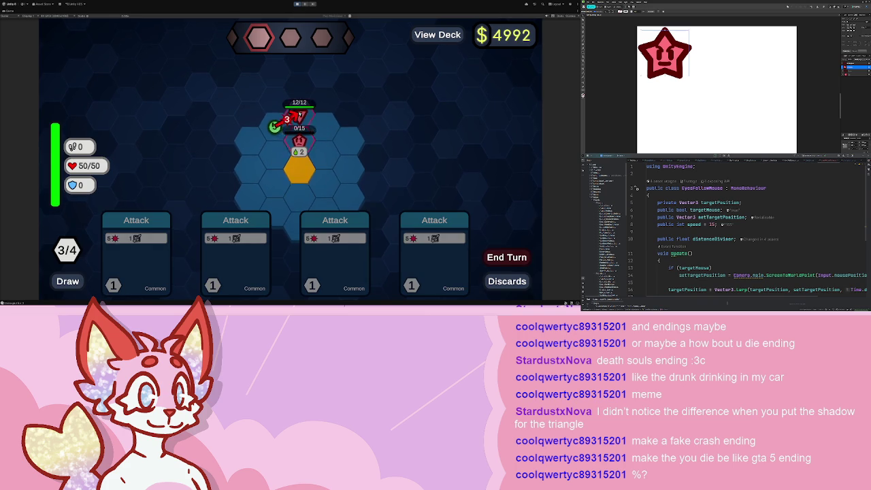
{"action": "left_click", "coordinate": [235, 259]}
{"action": "left_click", "coordinate": [299, 112]}
{"action": "left_click", "coordinate": [282, 259]}
{"action": "left_click", "coordinate": [299, 112]}
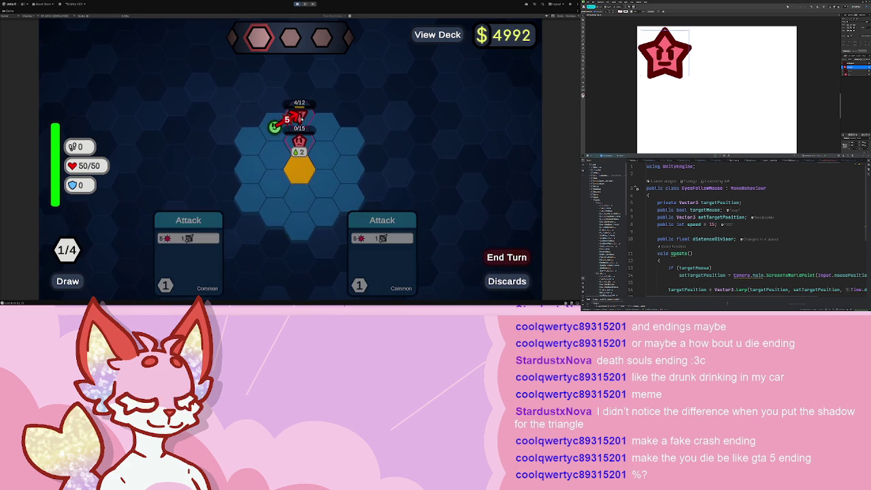
{"action": "left_click", "coordinate": [507, 258]}
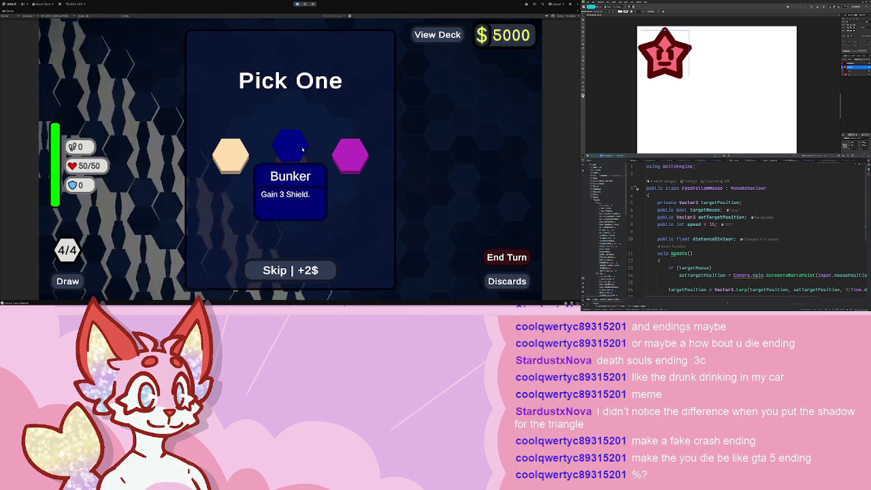
Place the Bunker hex reward, buy Ambush and Smash, and return to the map.
{"action": "left_click", "coordinate": [290, 150]}
{"action": "left_click", "coordinate": [315, 171]}
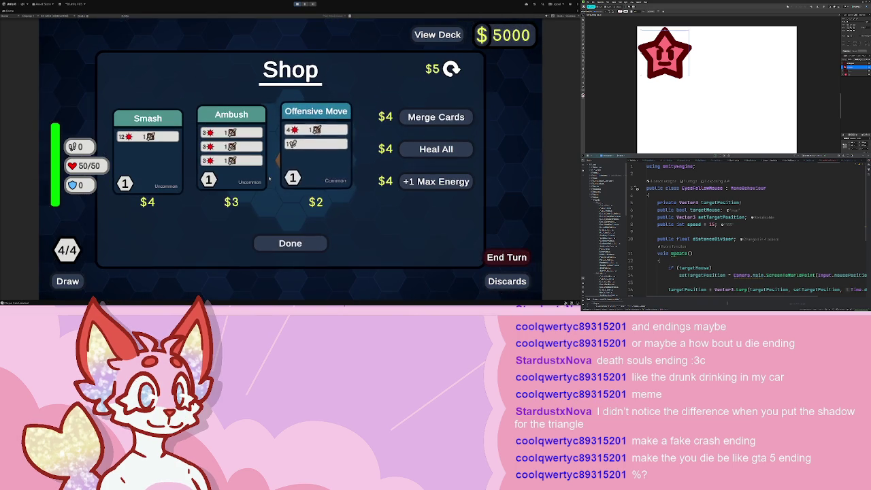
{"action": "left_click", "coordinate": [245, 159]}
{"action": "left_click", "coordinate": [156, 156]}
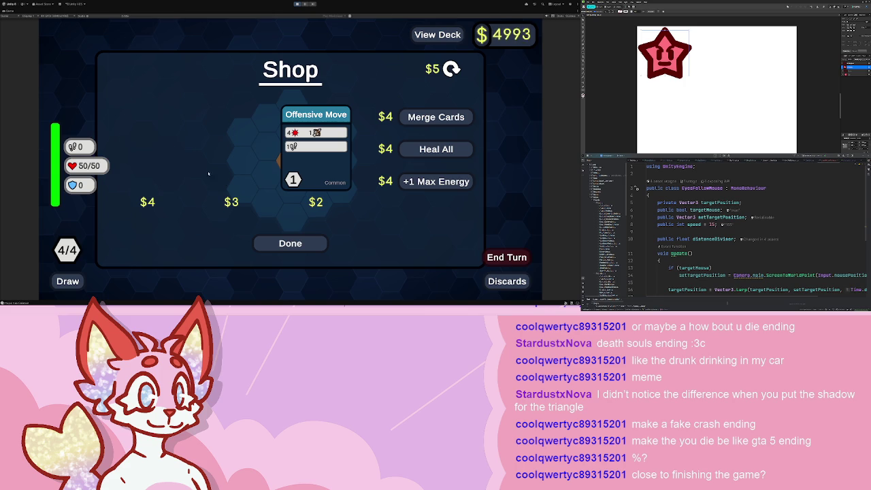
{"action": "left_click", "coordinate": [300, 243]}
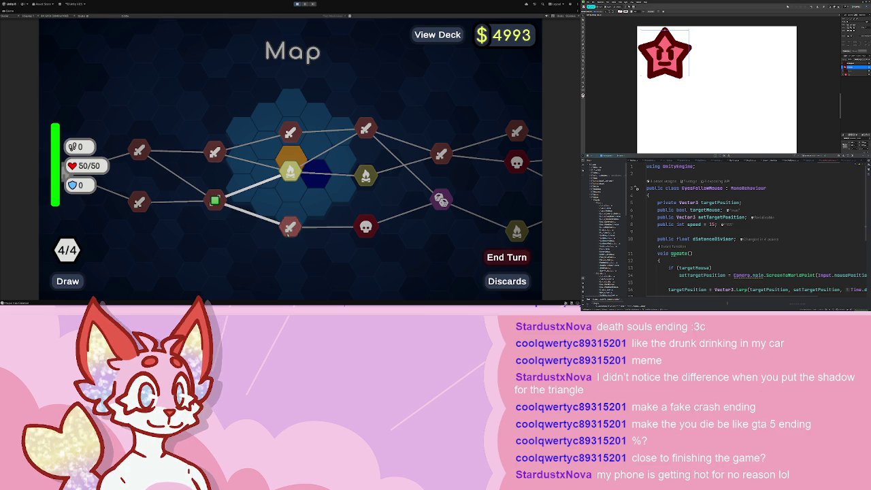
Win the next battle with Attack, Walk, Attack and a finishing Smash.
{"action": "left_click", "coordinate": [287, 233]}
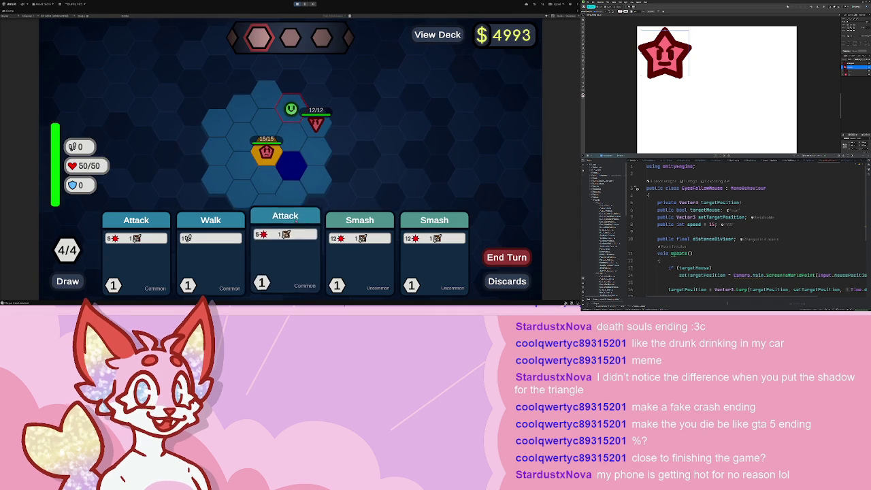
{"action": "left_click", "coordinate": [285, 231]}
{"action": "left_click", "coordinate": [236, 229]}
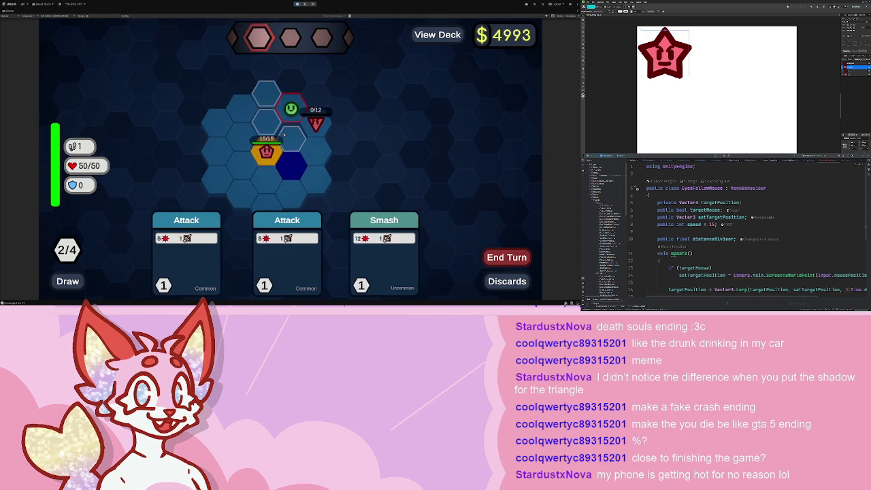
{"action": "left_click", "coordinate": [319, 232]}
{"action": "left_click", "coordinate": [375, 230]}
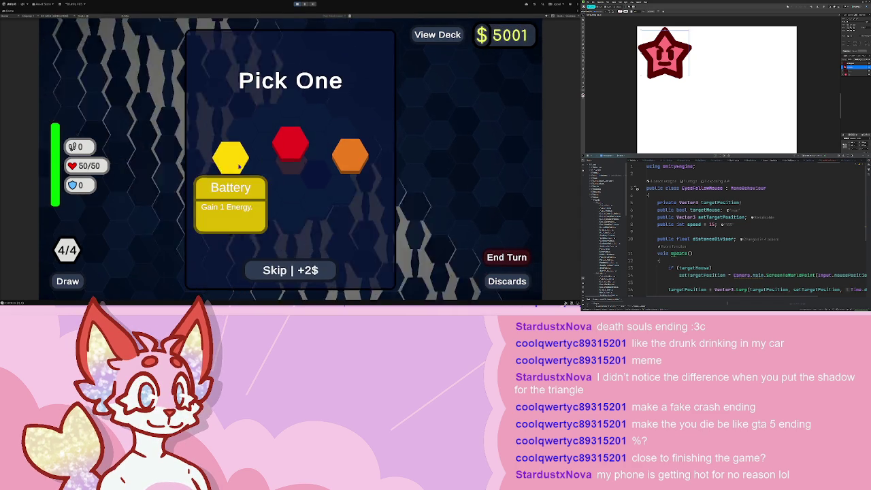
Take the Battery reward, buy Quick Draw, and return to the map.
{"action": "left_click", "coordinate": [234, 160]}
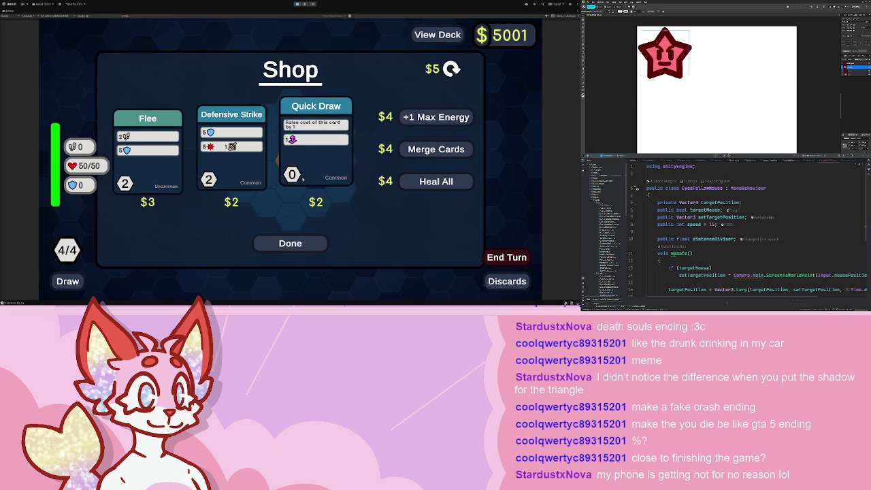
{"action": "left_click", "coordinate": [302, 178]}
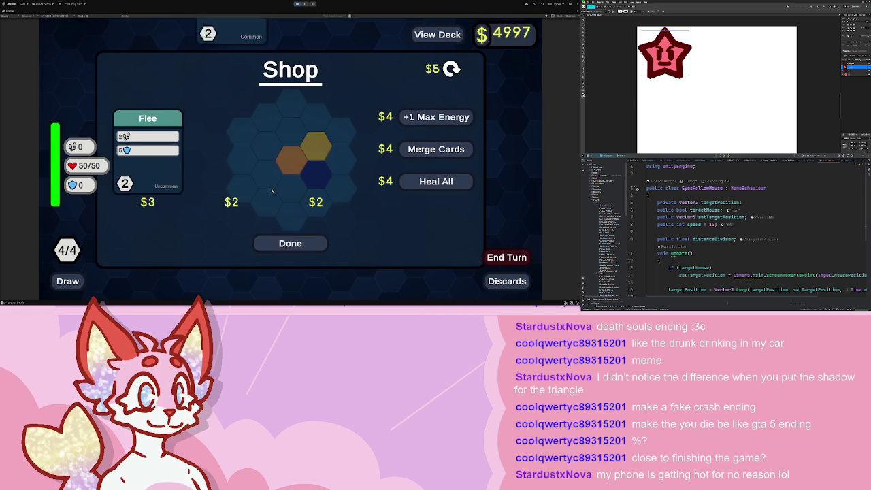
{"action": "left_click", "coordinate": [290, 243]}
Enter the next battle, preview the star enemy's planned attack, and end the turn.
{"action": "left_click", "coordinate": [290, 227]}
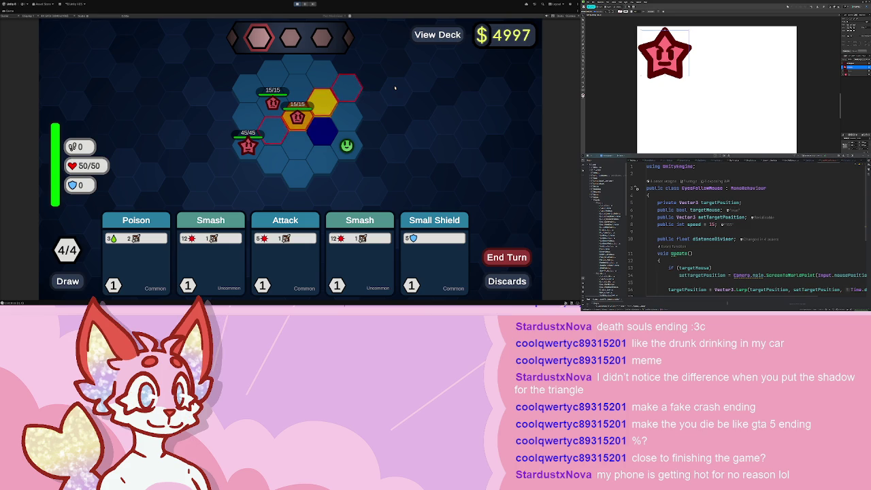
{"action": "mouse_move", "coordinate": [248, 146]}
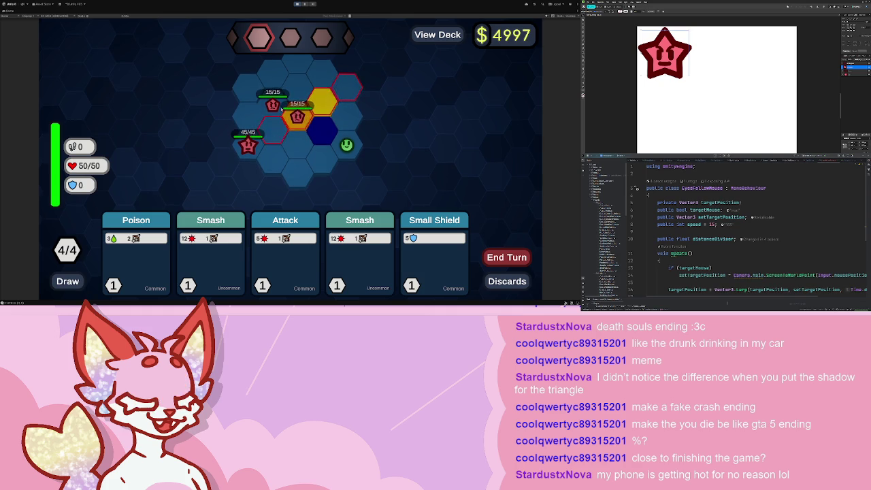
{"action": "left_click_drag", "start_coordinate": [260, 138], "coordinate": [366, 86]}
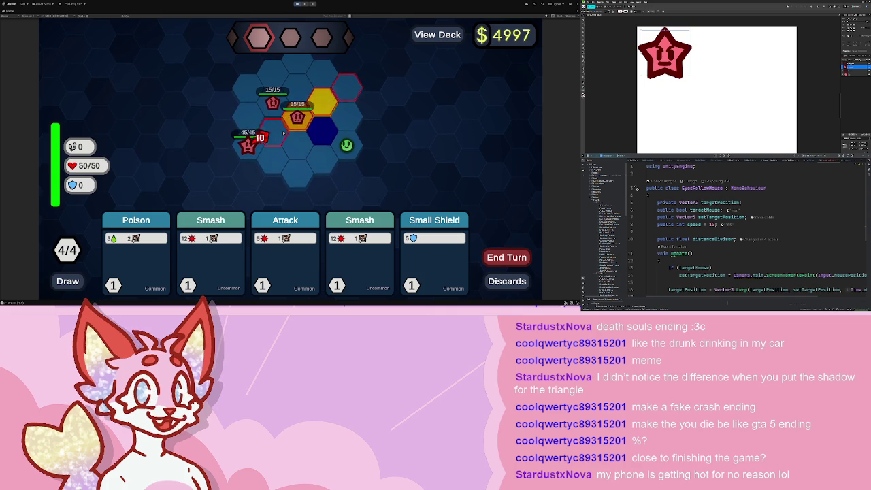
{"action": "left_click_drag", "start_coordinate": [280, 129], "coordinate": [358, 76]}
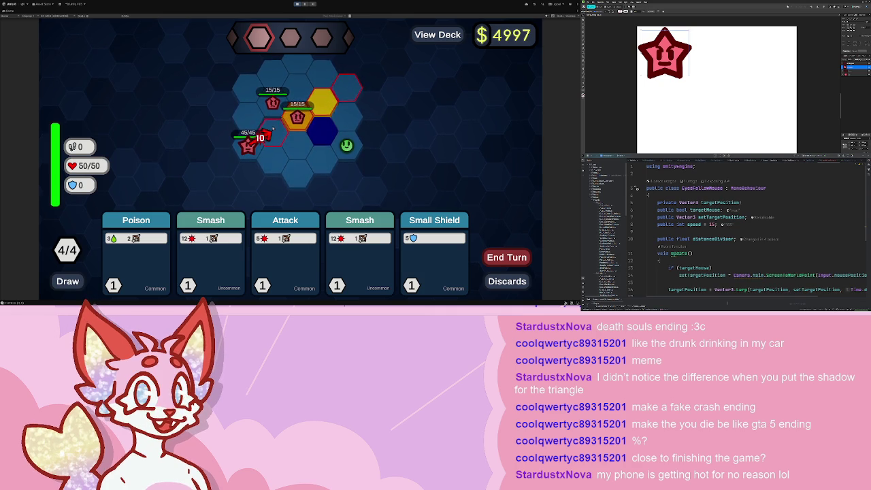
{"action": "left_click_drag", "start_coordinate": [271, 128], "coordinate": [362, 100]}
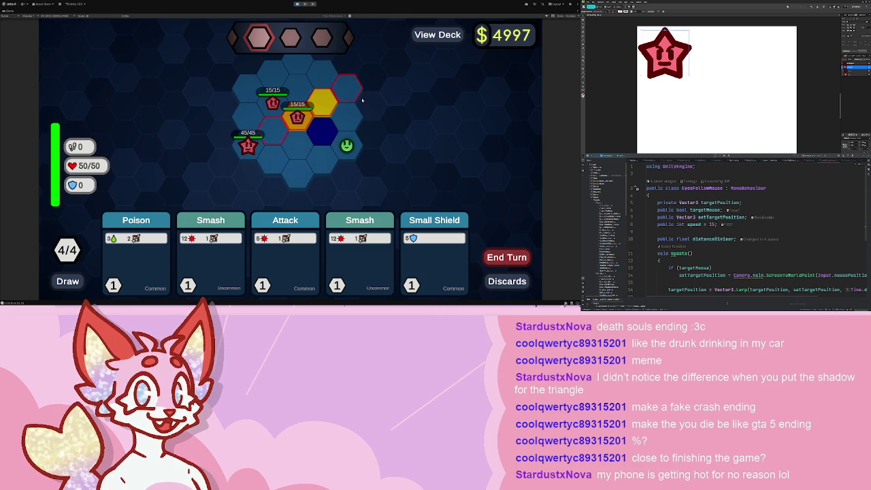
{"action": "key", "text": "space"}
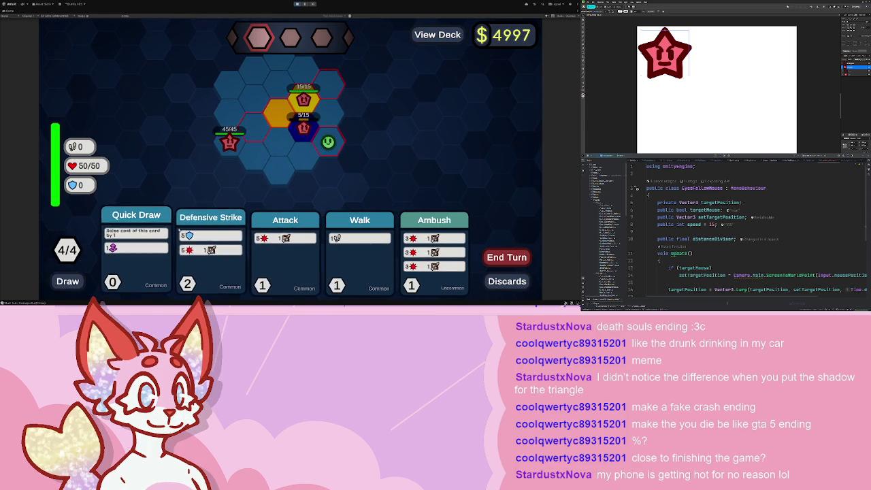
Play Quick Draw, walk up one hex, gain 5 shield, and end the turn.
{"action": "left_click", "coordinate": [136, 248]}
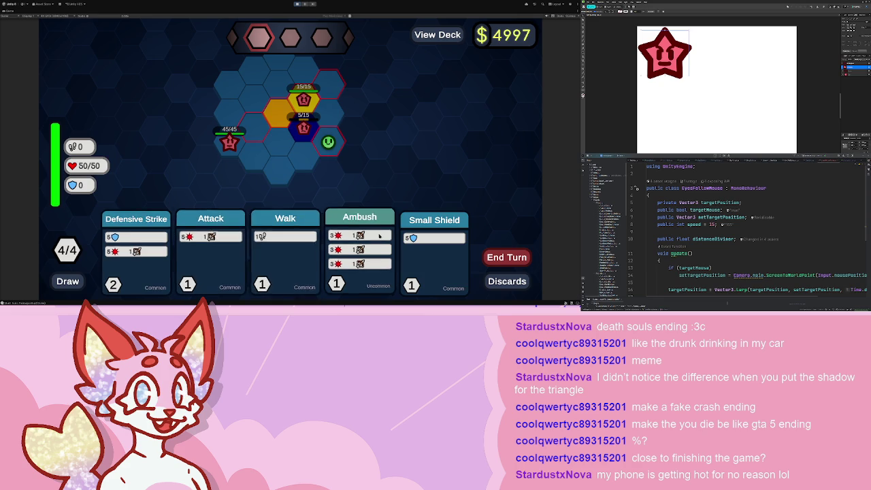
{"action": "left_click", "coordinate": [285, 252]}
{"action": "left_click", "coordinate": [328, 120]}
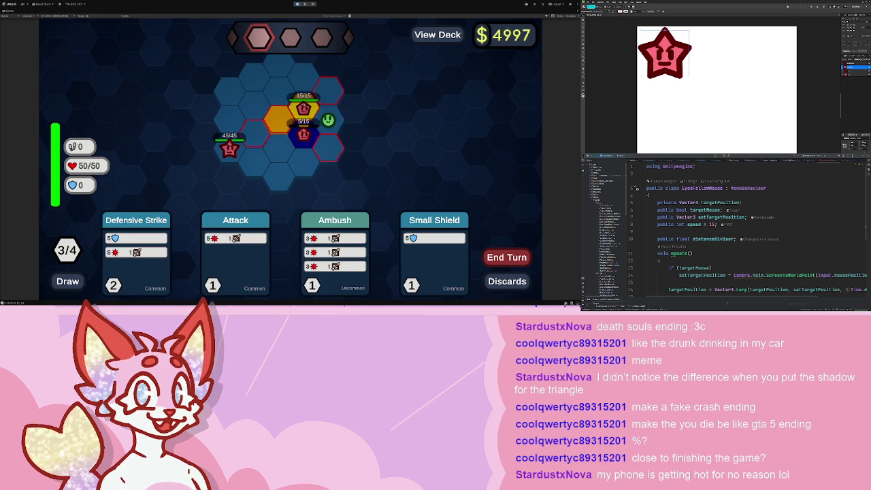
{"action": "left_click", "coordinate": [434, 252]}
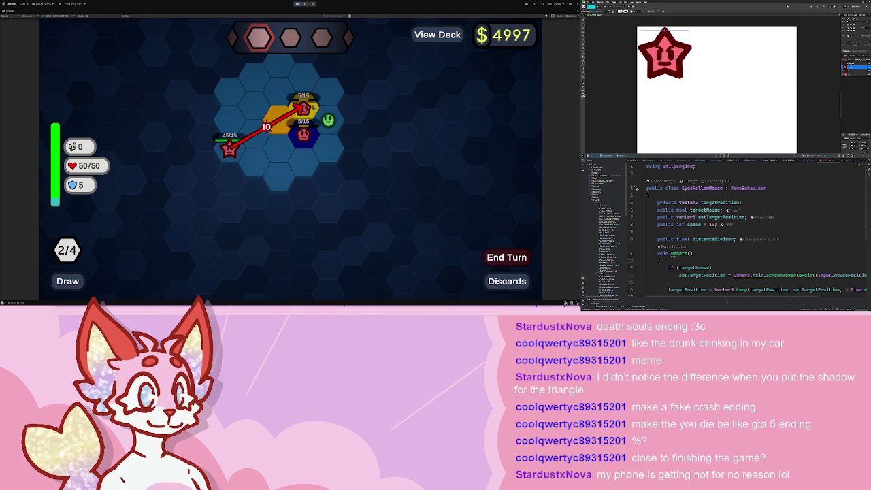
{"action": "left_click", "coordinate": [525, 259]}
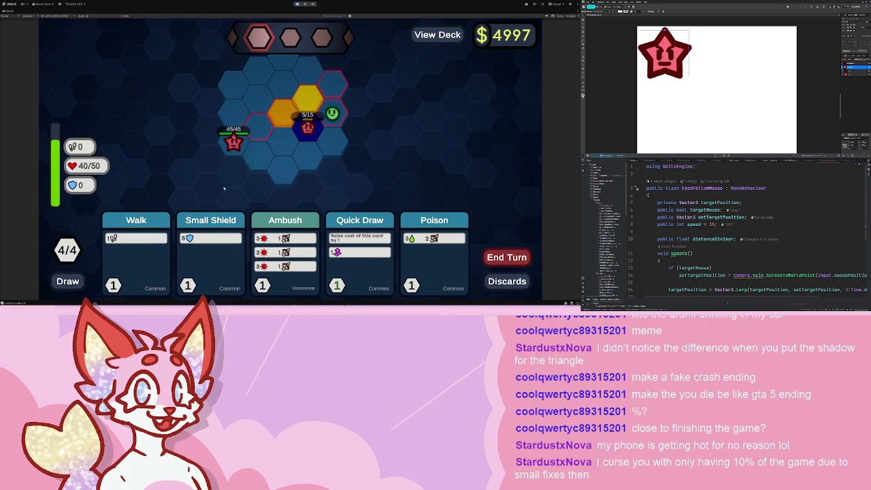
Ambush the adjacent enemy, walk down a hex, poison the enemy, and end the turn.
{"action": "key", "text": "3"}
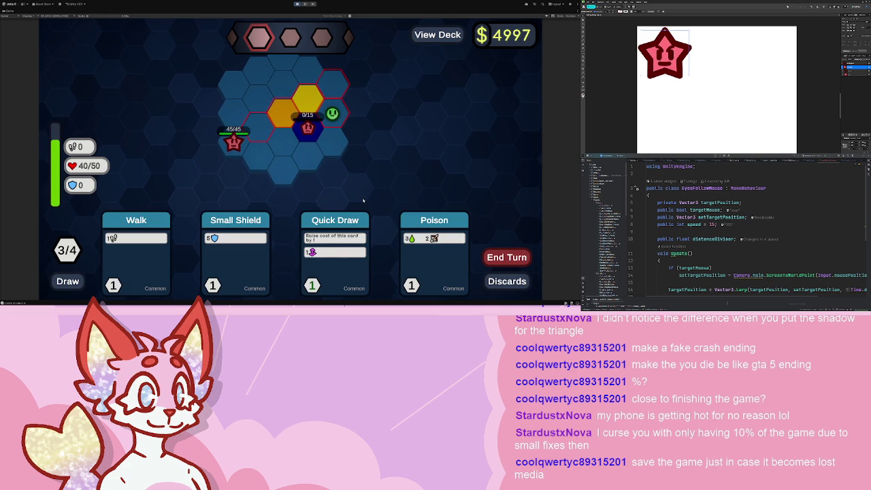
{"action": "key", "text": "1"}
{"action": "left_click", "coordinate": [334, 145]}
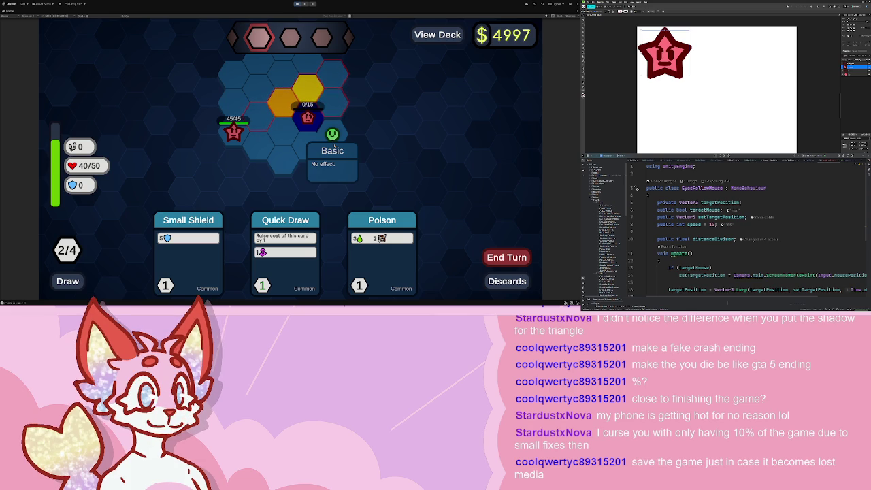
{"action": "left_click", "coordinate": [381, 255]}
{"action": "left_click", "coordinate": [505, 257]}
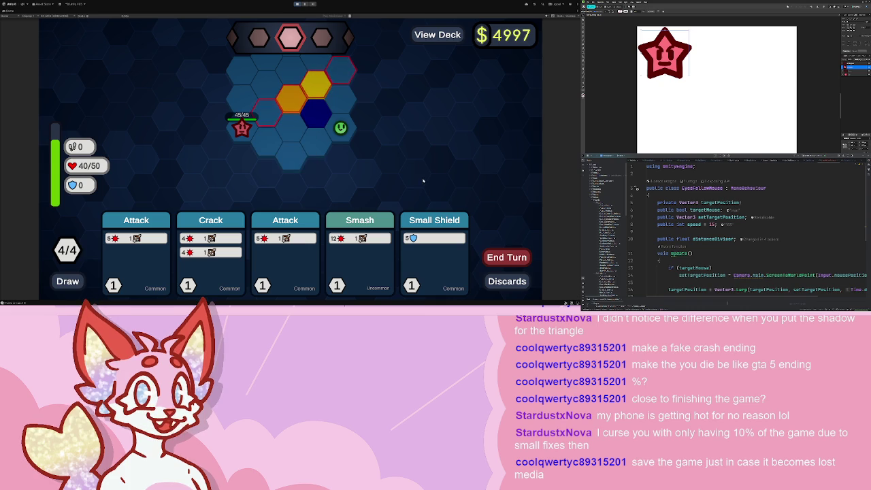
Play the opening turns: Ambush onto the Bunker hex for shield, then Walk and Quick Draw.
{"action": "left_click", "coordinate": [518, 257]}
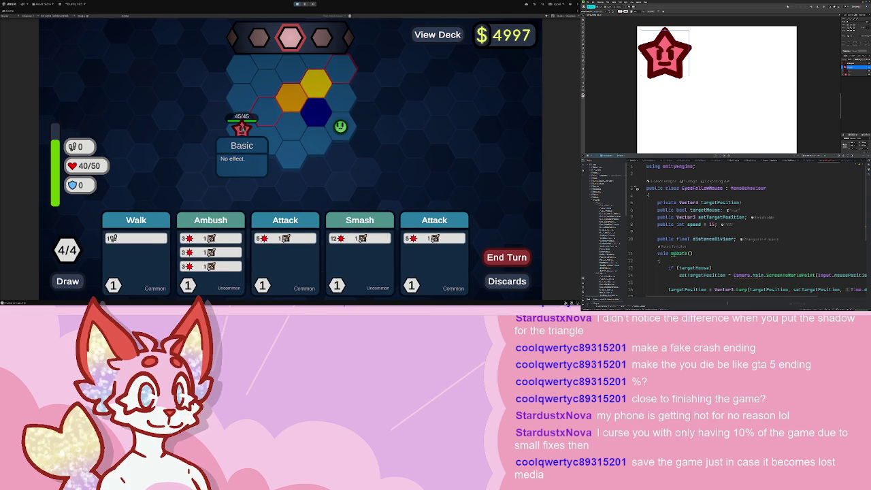
{"action": "left_click", "coordinate": [242, 128]}
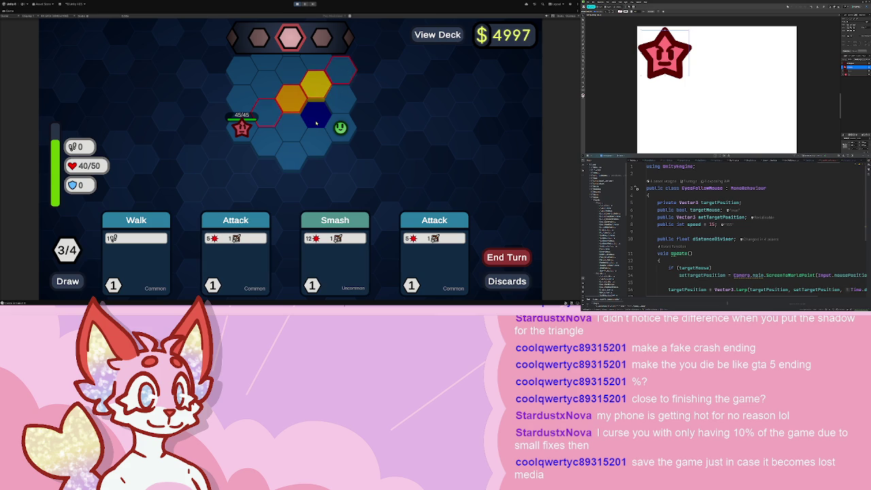
{"action": "left_click", "coordinate": [136, 258]}
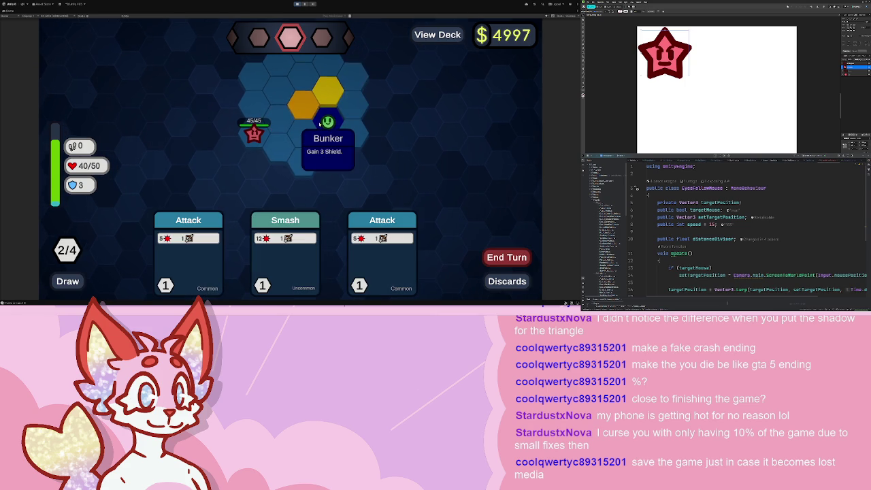
{"action": "left_click", "coordinate": [510, 258]}
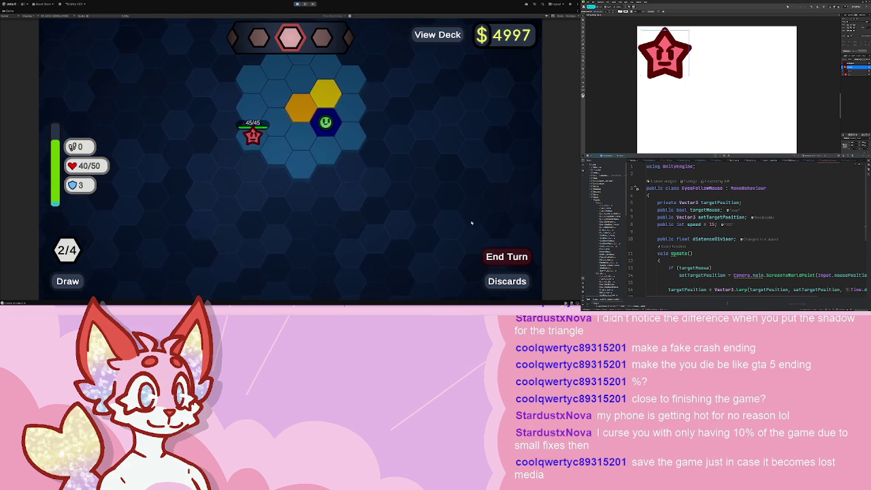
{"action": "left_click", "coordinate": [273, 252]}
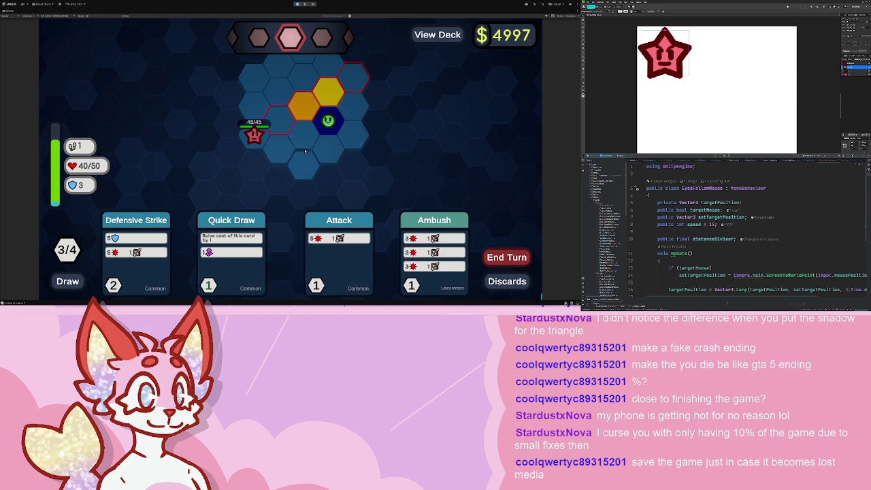
{"action": "left_click", "coordinate": [311, 134]}
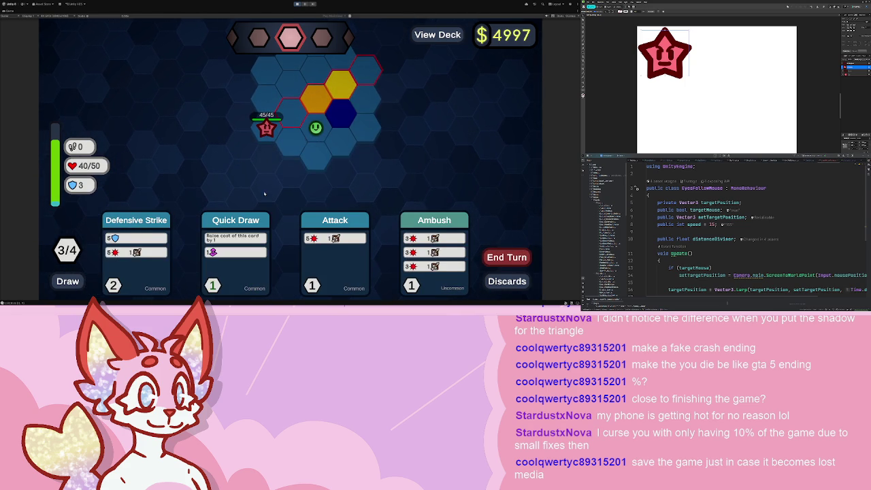
{"action": "left_click", "coordinate": [238, 252]}
{"action": "left_click", "coordinate": [524, 256]}
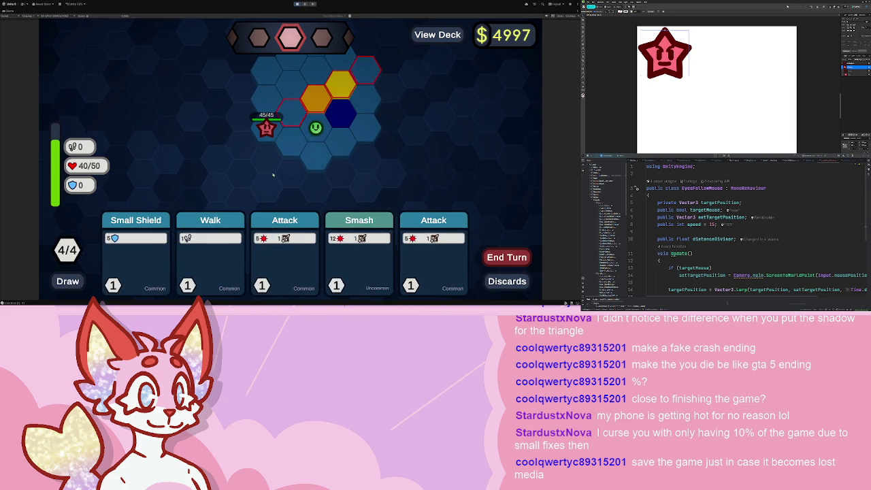
Walk one hex left, then hit the star enemy with Smash and two Attack cards.
{"action": "left_click", "coordinate": [190, 252]}
{"action": "left_click", "coordinate": [287, 144]}
{"action": "left_click", "coordinate": [335, 252]}
{"action": "left_click", "coordinate": [277, 121]}
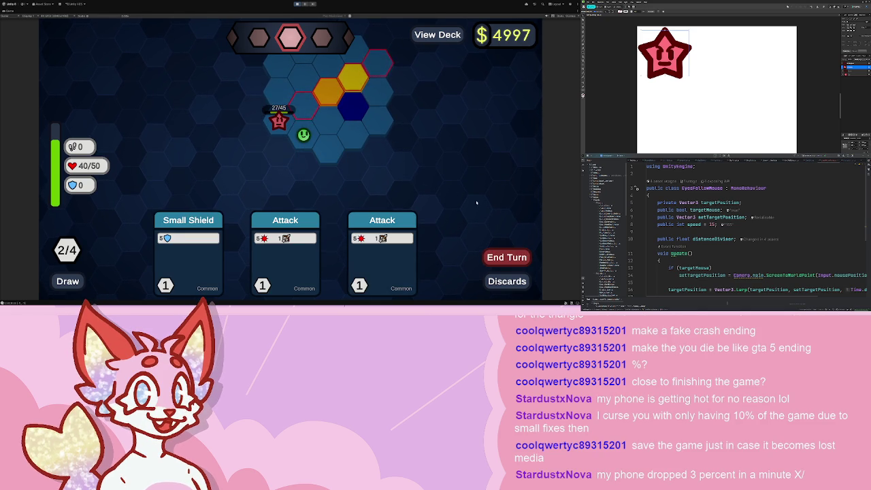
{"action": "left_click_drag", "start_coordinate": [382, 255], "coordinate": [279, 120]}
{"action": "left_click_drag", "start_coordinate": [376, 252], "coordinate": [268, 103]}
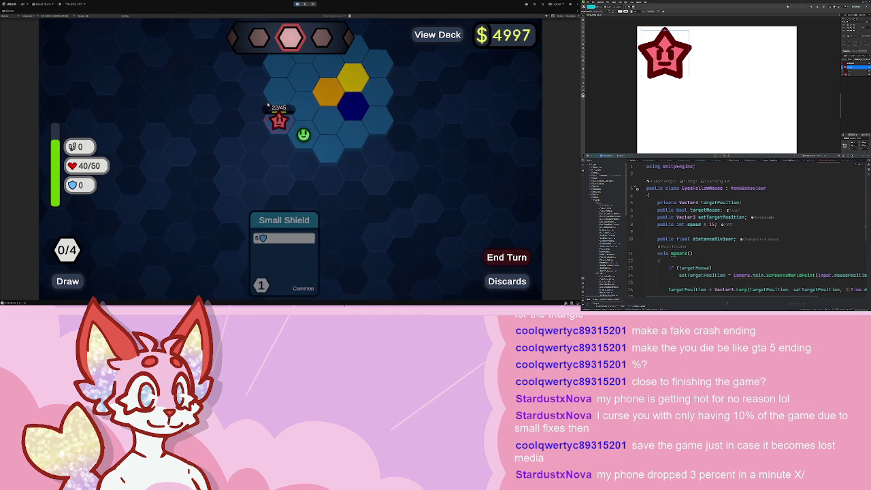
{"action": "left_click", "coordinate": [506, 257]}
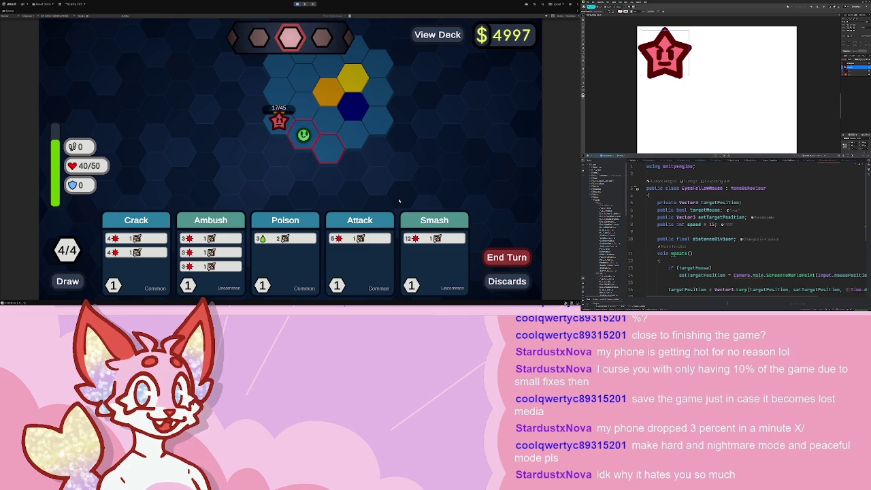
Finish off the star enemy with poison, Ambush and a final Smash card.
{"action": "left_click_drag", "start_coordinate": [286, 263], "coordinate": [279, 123]}
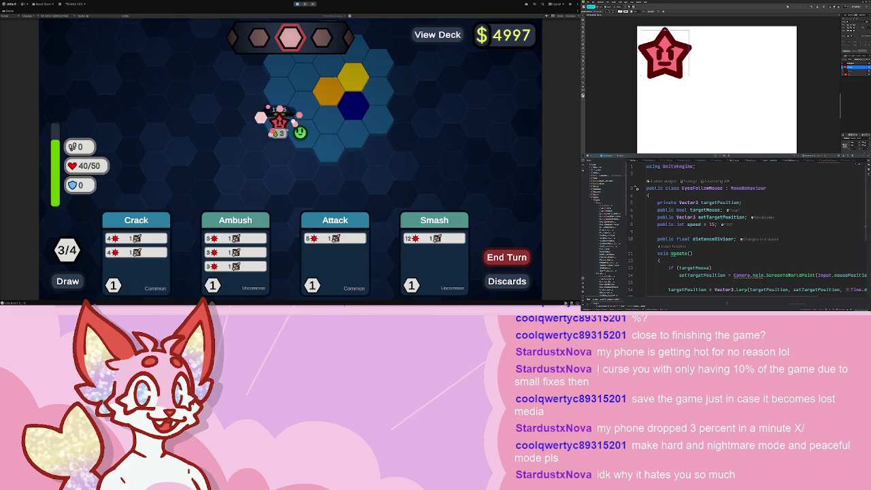
{"action": "left_click_drag", "start_coordinate": [217, 252], "coordinate": [258, 195]}
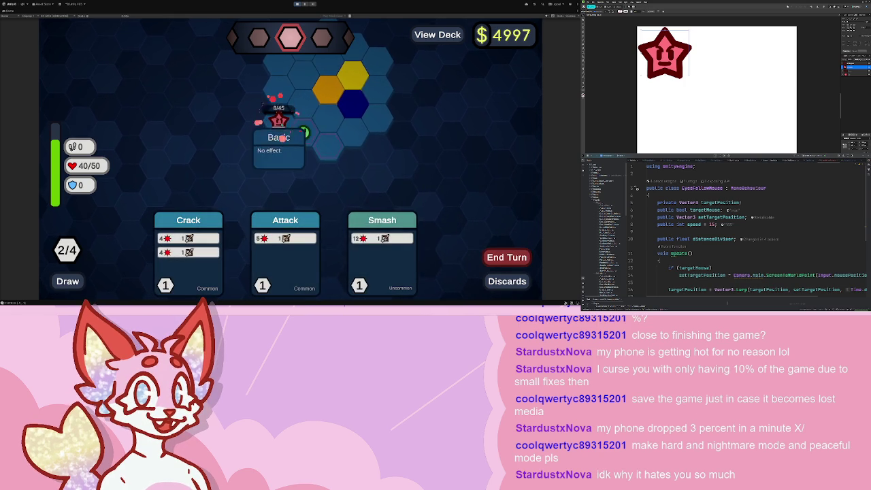
{"action": "left_click_drag", "start_coordinate": [398, 252], "coordinate": [291, 138]}
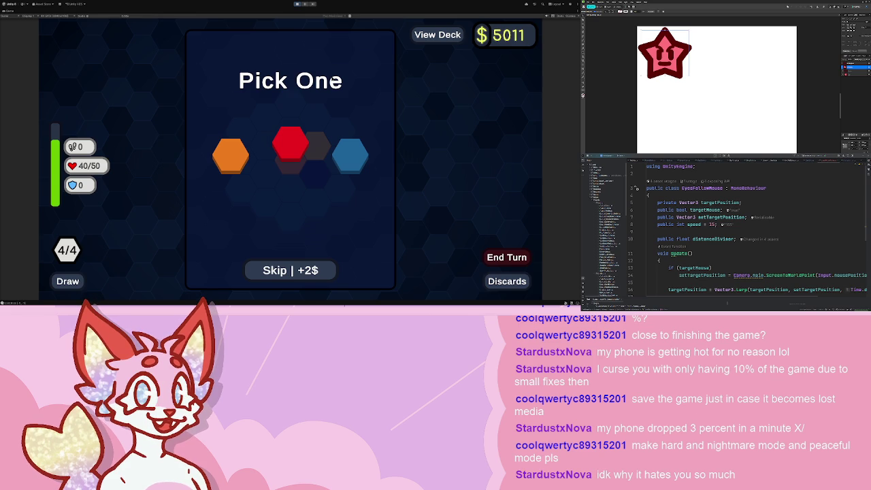
Take the orange hex as the battle reward and leave the Shop with Done.
{"action": "left_click", "coordinate": [231, 155]}
{"action": "left_click", "coordinate": [227, 171]}
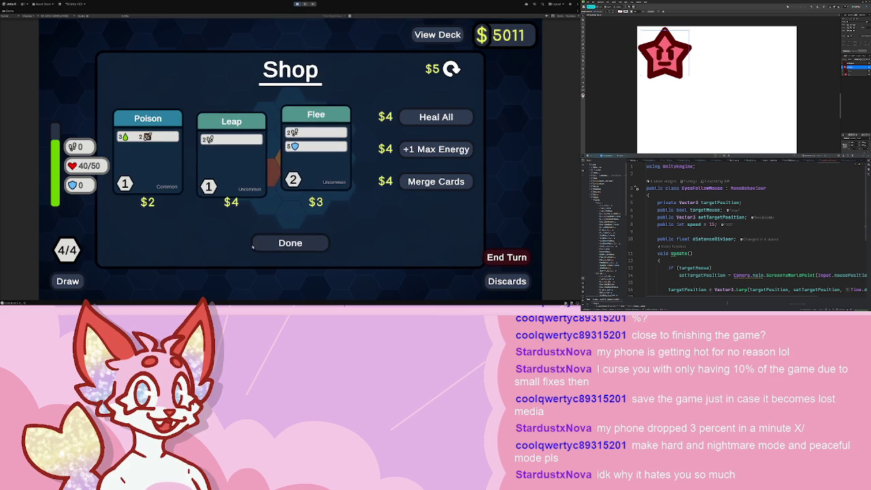
{"action": "left_click", "coordinate": [290, 243]}
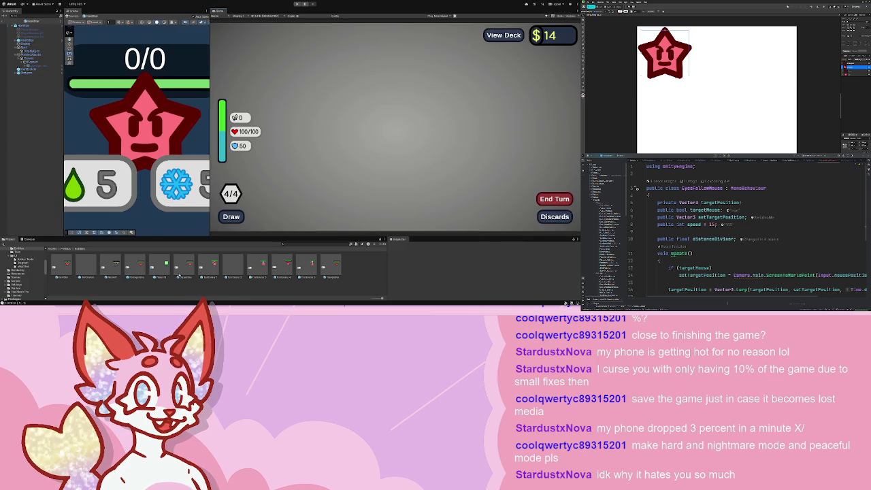
Open the fez TestEnemy 4 and propeller-cap TestEnemy 6 prefabs to inspect them.
{"action": "left_click", "coordinate": [213, 265]}
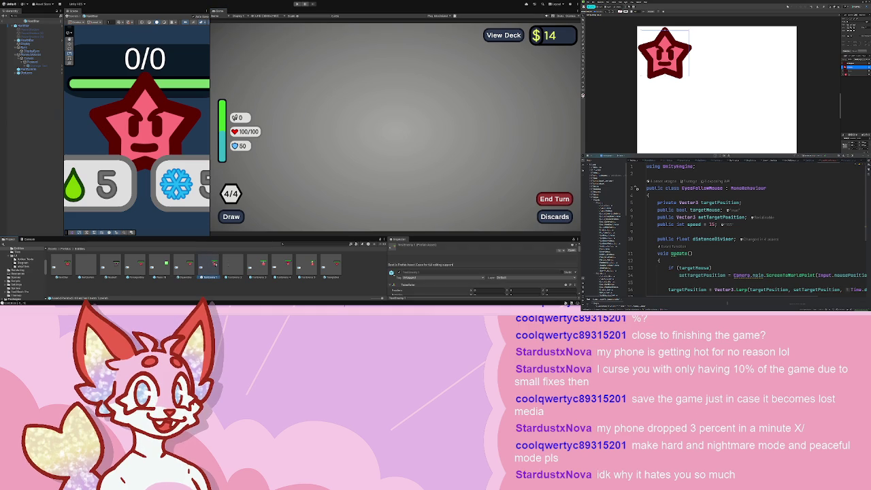
{"action": "double_click", "coordinate": [213, 265]}
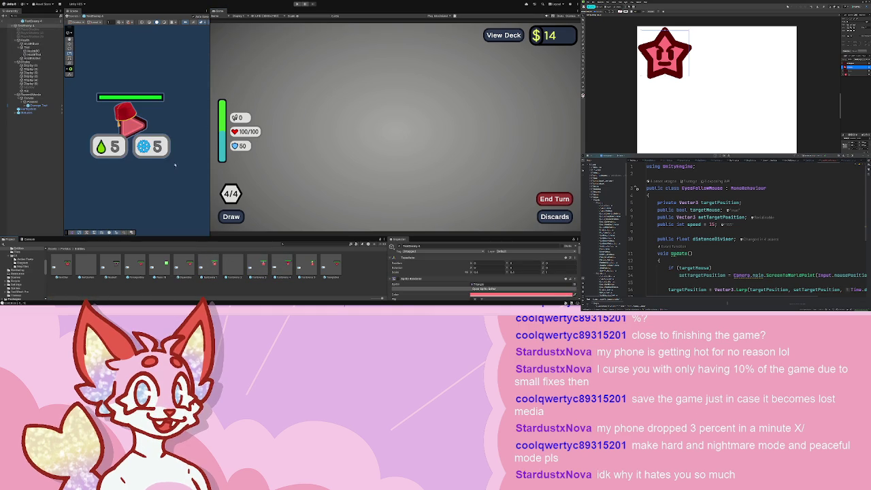
{"action": "scroll", "coordinate": [143, 108], "scroll_direction": "up", "scroll_amount": 5}
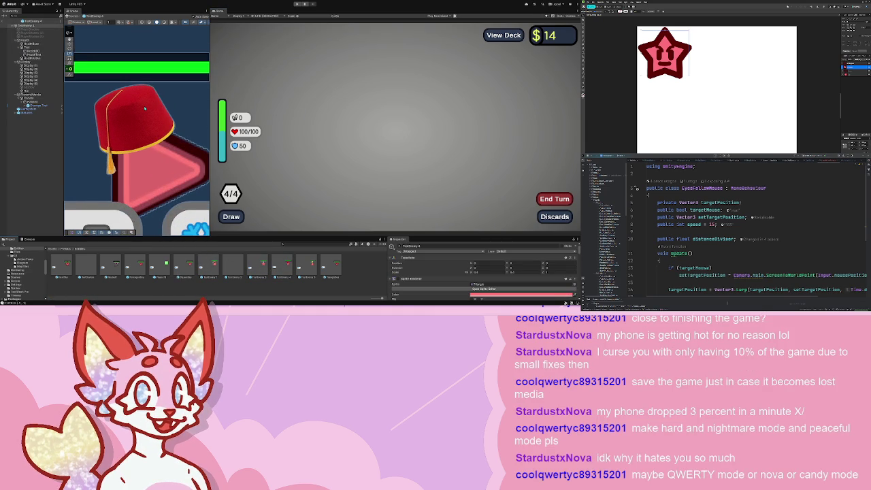
{"action": "double_click", "coordinate": [282, 265]}
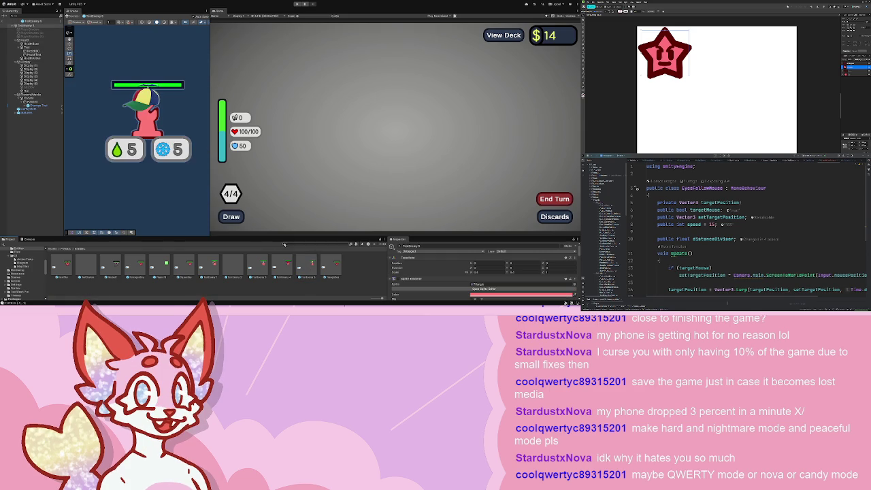
{"action": "scroll", "coordinate": [129, 87], "scroll_direction": "up", "scroll_amount": 3}
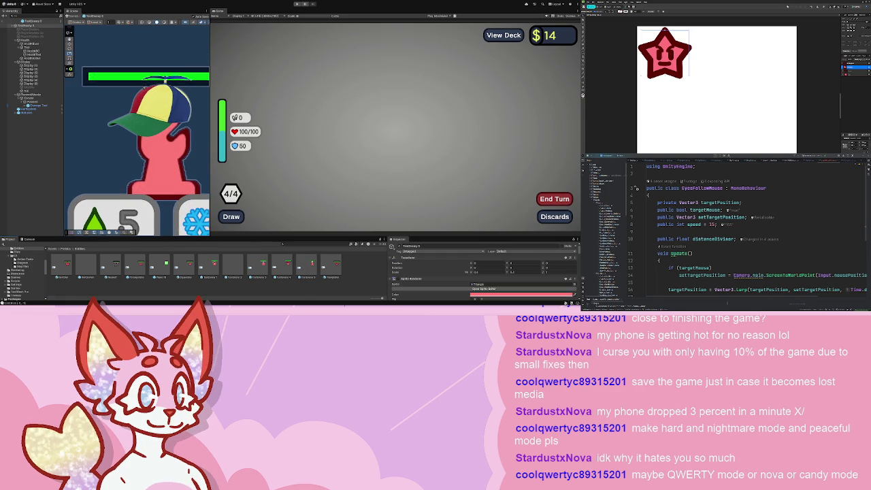
{"action": "scroll", "coordinate": [161, 89], "scroll_direction": "up", "scroll_amount": 1}
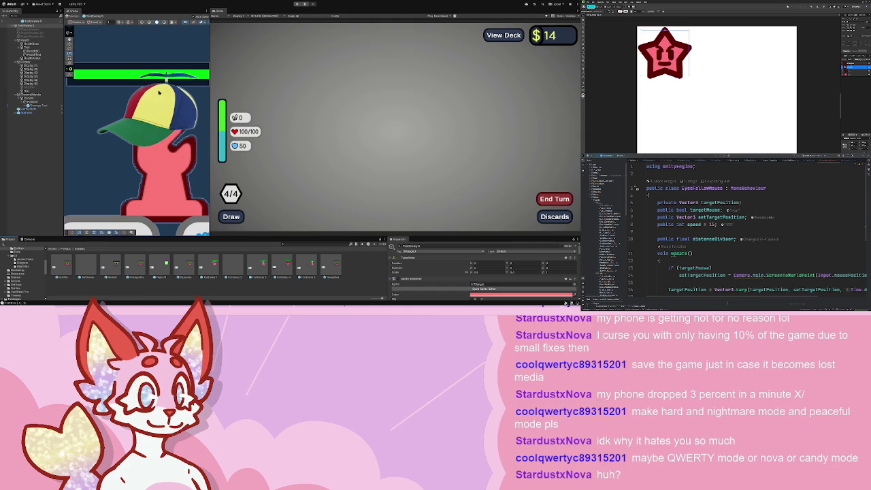
{"action": "scroll", "coordinate": [161, 92], "scroll_direction": "up", "scroll_amount": 2}
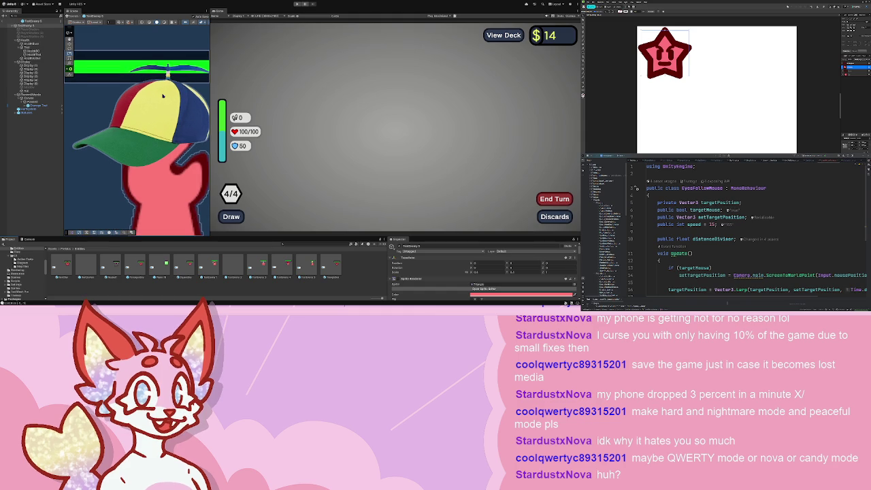
Deselect the enemy sprite and open the PentagonBoy prefab in Prefab Mode.
{"action": "left_click", "coordinate": [162, 96]}
{"action": "scroll", "coordinate": [163, 109], "scroll_direction": "down", "scroll_amount": 2}
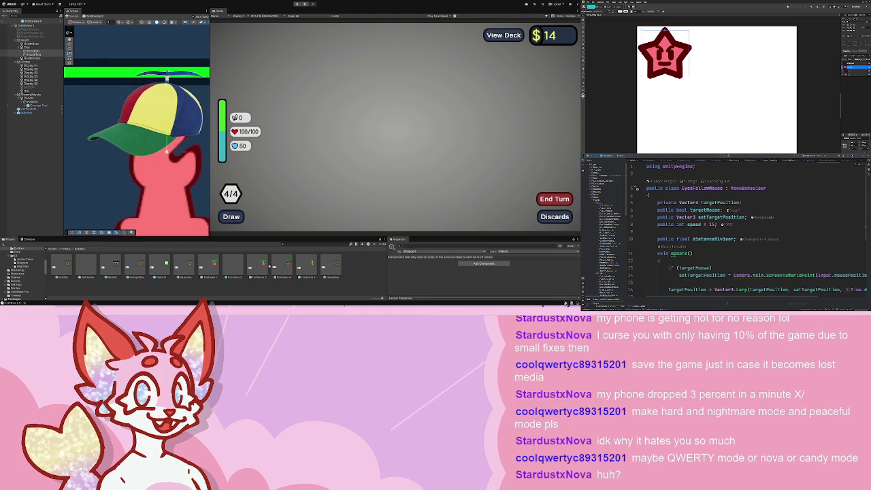
{"action": "scroll", "coordinate": [141, 98], "scroll_direction": "down", "scroll_amount": 2}
{"action": "scroll", "coordinate": [141, 98], "scroll_direction": "up", "scroll_amount": 1}
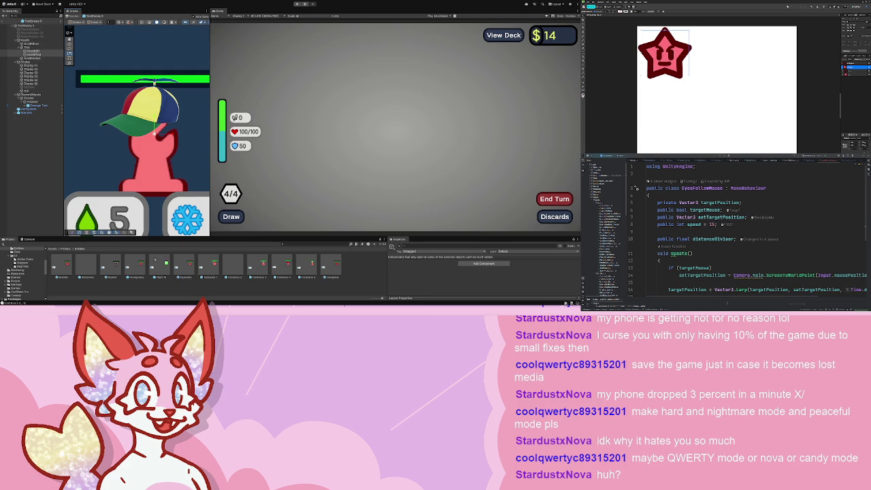
{"action": "left_click", "coordinate": [185, 266]}
{"action": "double_click", "coordinate": [137, 266]}
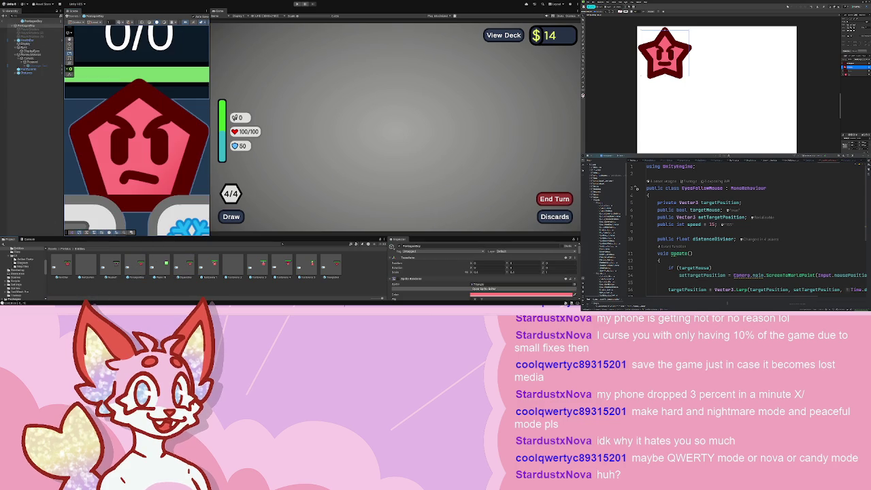
{"action": "scroll", "coordinate": [337, 238], "scroll_direction": "right", "scroll_amount": 3}
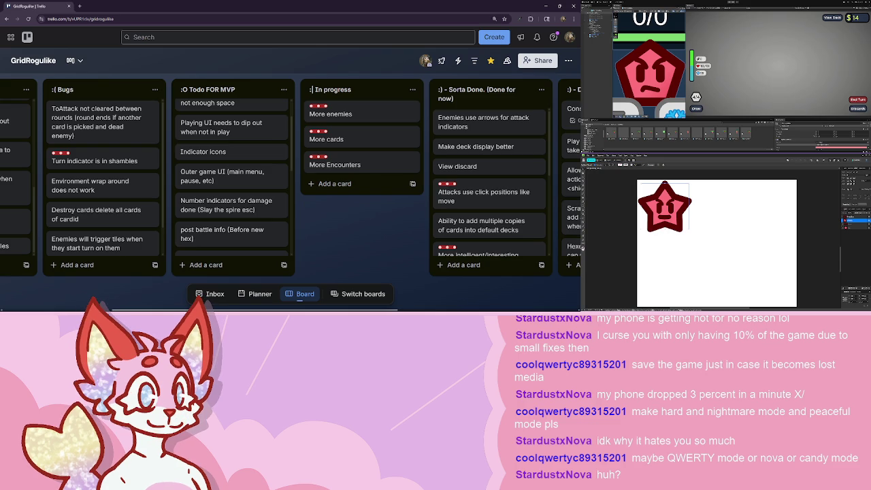
Save the star icon document with Ctrl+S, then zoom to the icon sheet beside the star artboard.
{"action": "key", "text": "alt+Tab"}
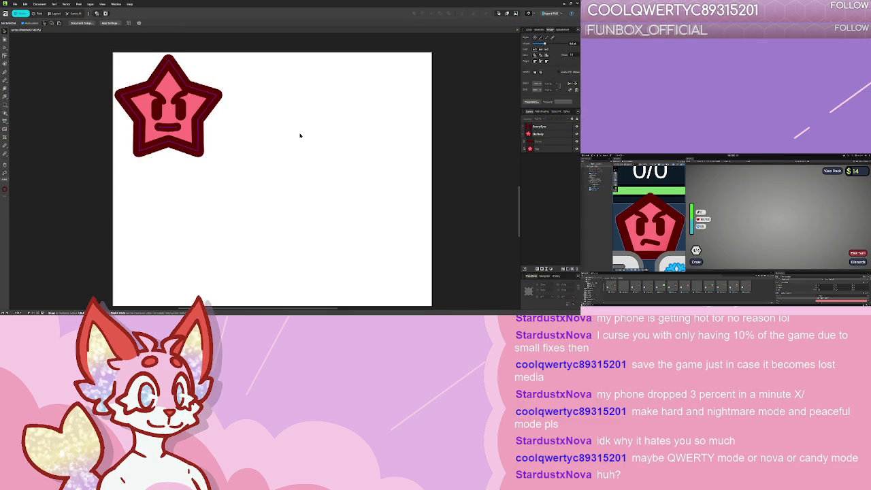
{"action": "key", "text": "ctrl+s"}
{"action": "scroll", "coordinate": [268, 274], "scroll_direction": "up", "scroll_amount": 5}
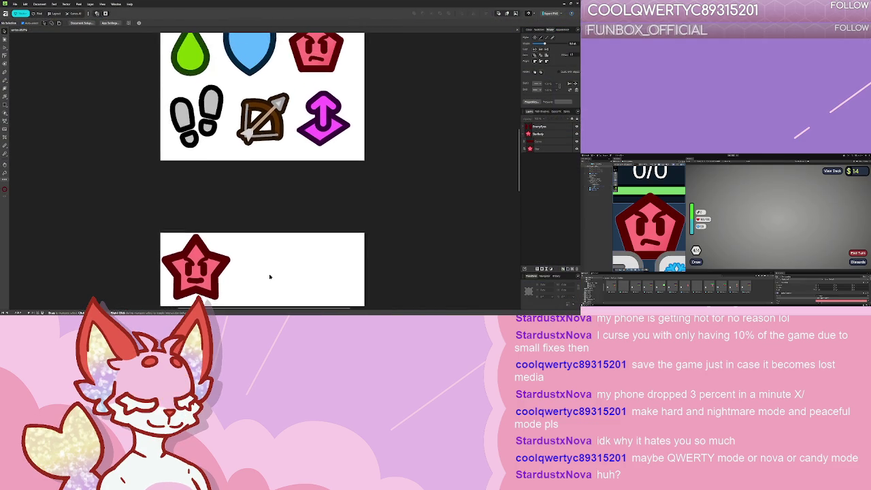
{"action": "scroll", "coordinate": [281, 179], "scroll_direction": "down", "scroll_amount": 3}
{"action": "key", "text": "ctrl+0"}
{"action": "scroll", "coordinate": [267, 175], "scroll_direction": "up", "scroll_amount": 1}
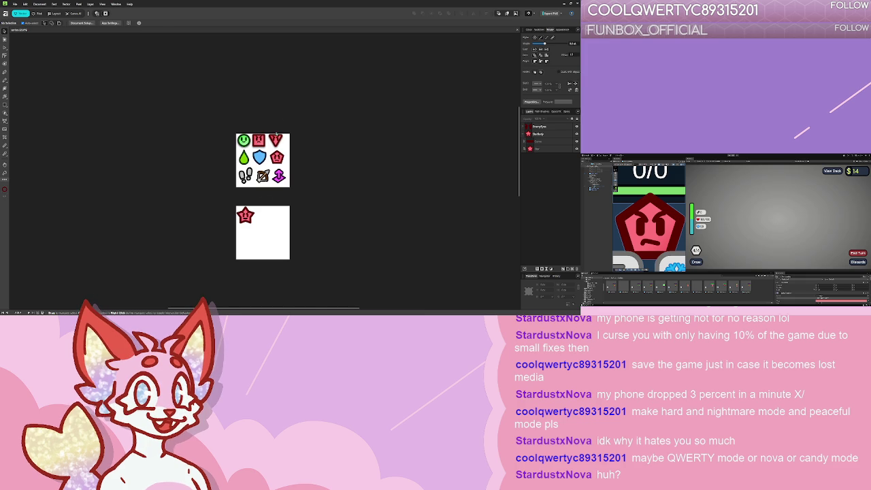
{"action": "scroll", "coordinate": [271, 148], "scroll_direction": "up", "scroll_amount": 3}
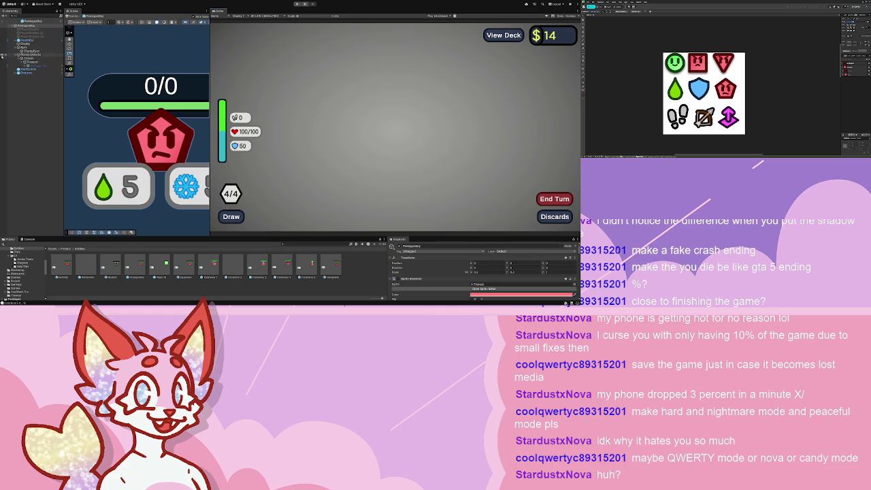
Exit Prefab Mode to the main scene and open the TriangleBoy prefab to inspect its angry face.
{"action": "left_click", "coordinate": [15, 21]}
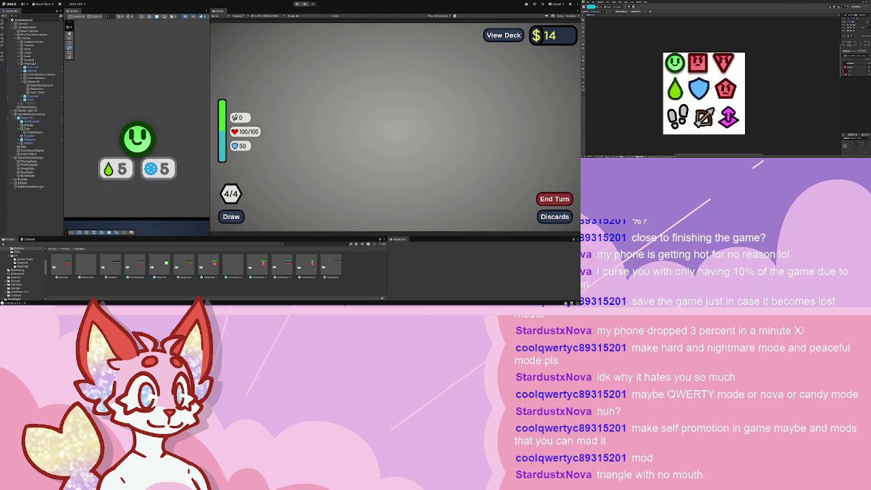
{"action": "double_click", "coordinate": [143, 279]}
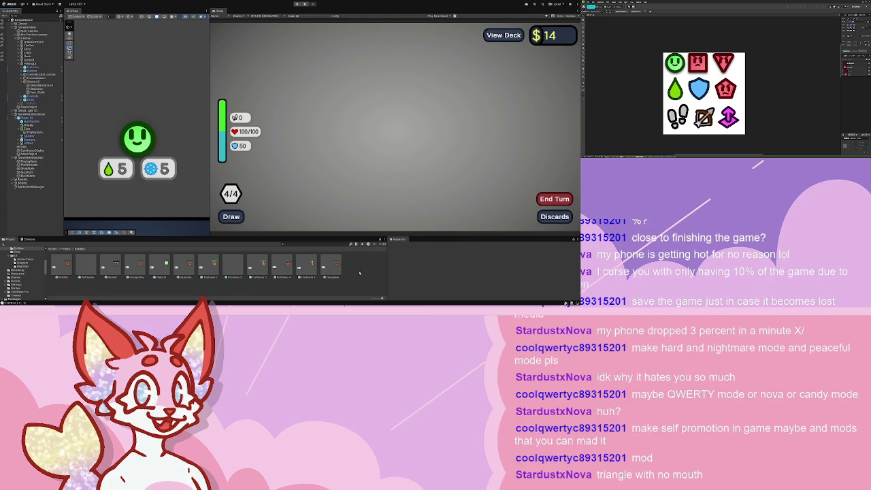
{"action": "scroll", "coordinate": [157, 172], "scroll_direction": "up", "scroll_amount": 5}
{"action": "scroll", "coordinate": [158, 172], "scroll_direction": "down", "scroll_amount": 5}
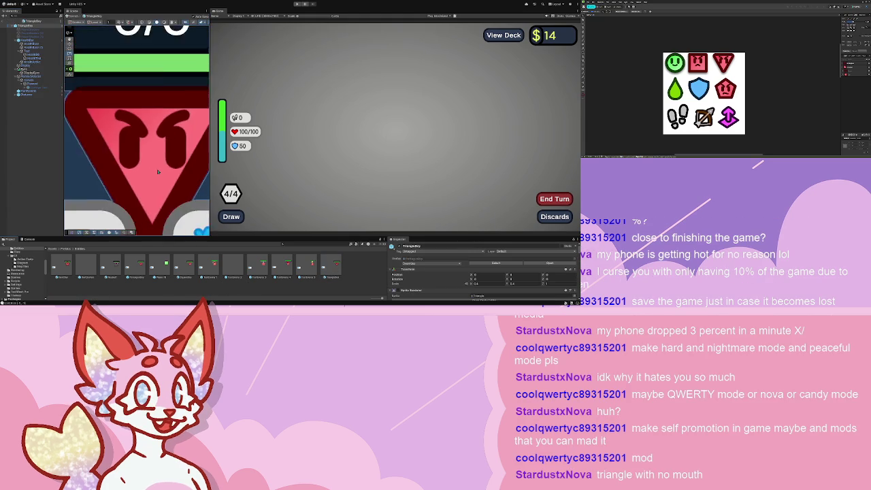
{"action": "scroll", "coordinate": [158, 173], "scroll_direction": "up", "scroll_amount": 5}
{"action": "scroll", "coordinate": [158, 176], "scroll_direction": "down", "scroll_amount": 5}
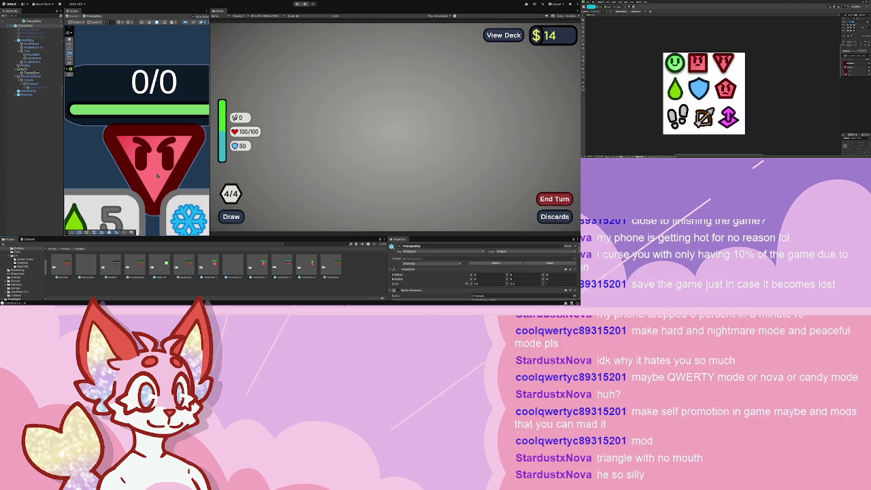
{"action": "scroll", "coordinate": [158, 176], "scroll_direction": "up", "scroll_amount": 5}
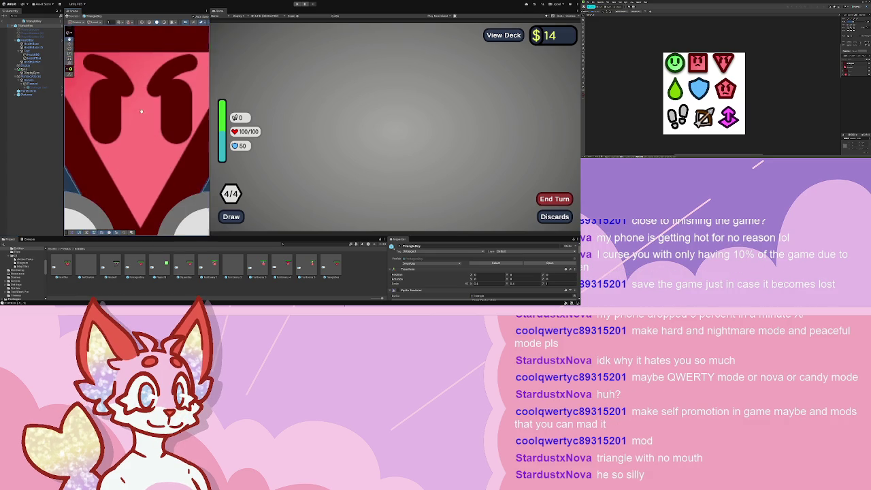
{"action": "scroll", "coordinate": [141, 111], "scroll_direction": "down", "scroll_amount": 5}
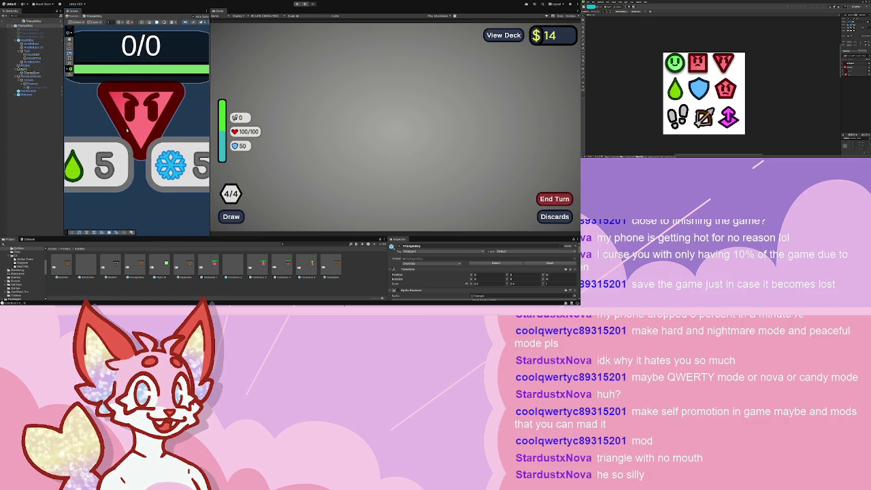